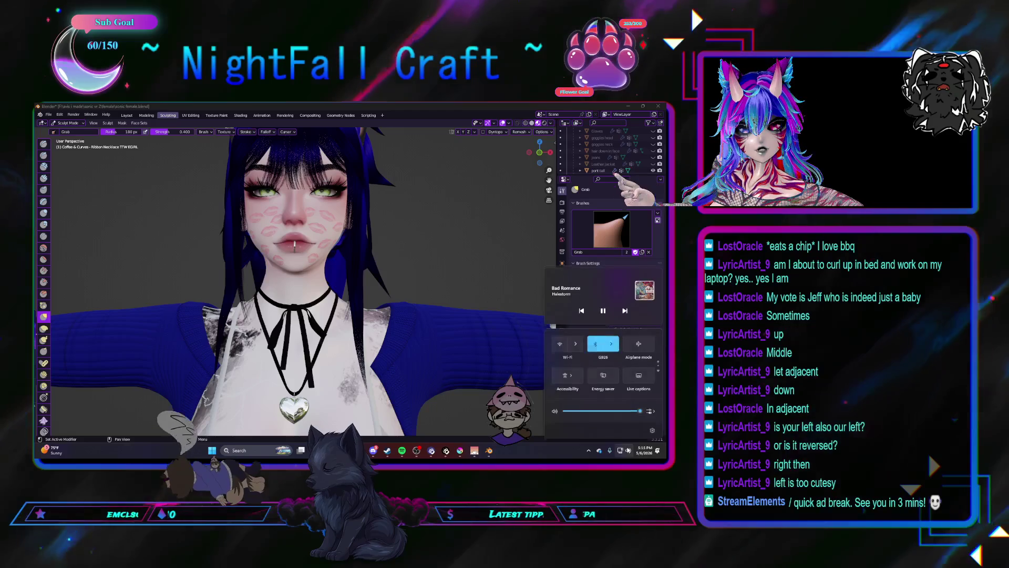
Step: Open the Windows notifications and calendar panel from the taskbar clock, then dismiss it
click(644, 450)
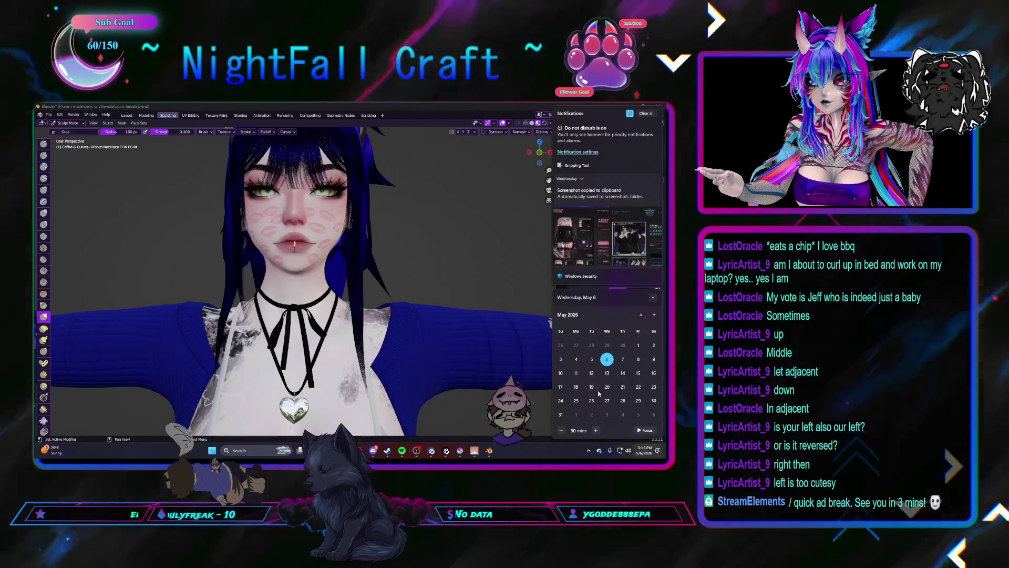
key(Escape)
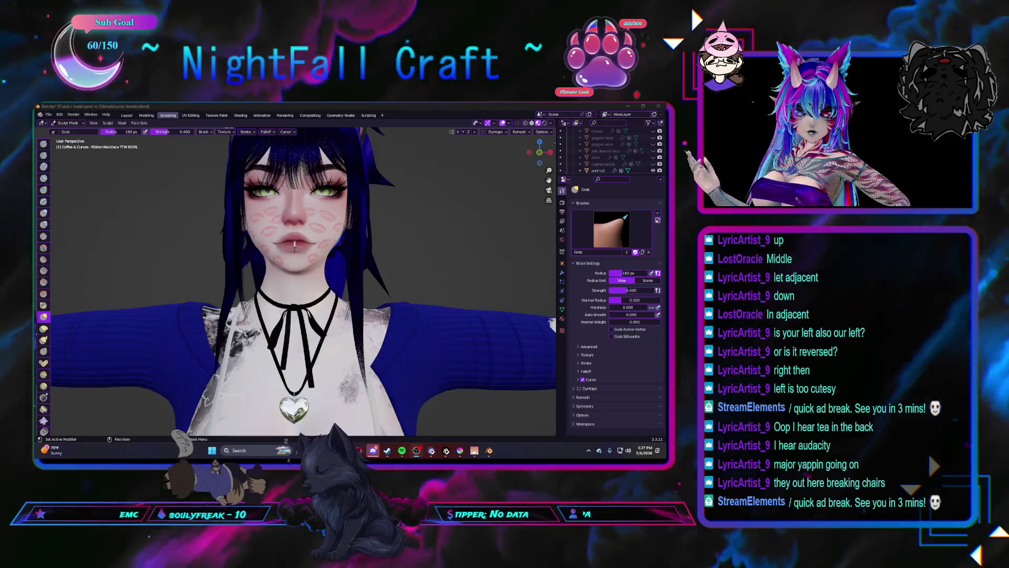
Step: Zoom out to show the whole clothed avatar with its sculpted ribbon necklace
scroll(288, 317, down, 5)
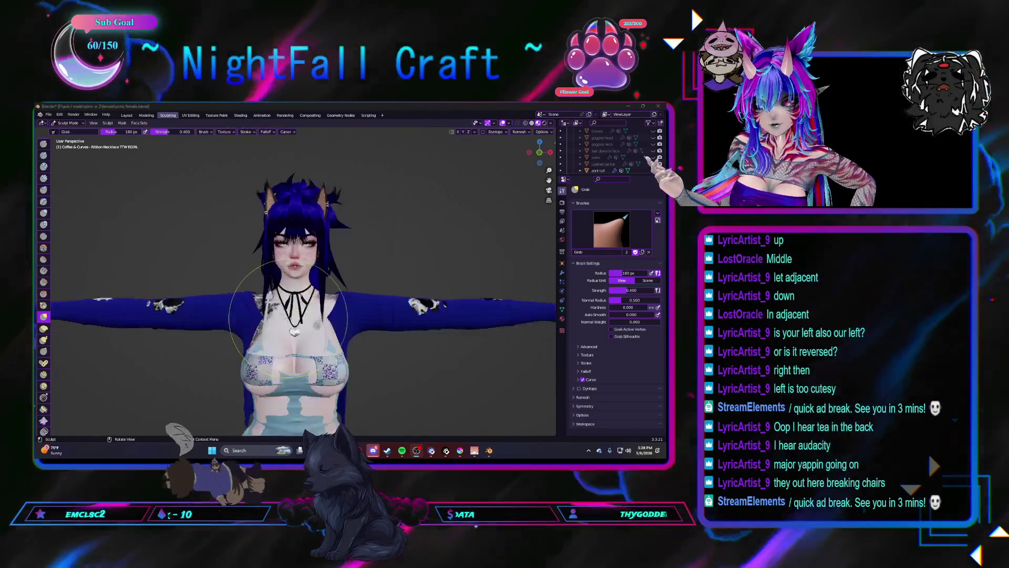
click(126, 116)
scroll(216, 252, down, 5)
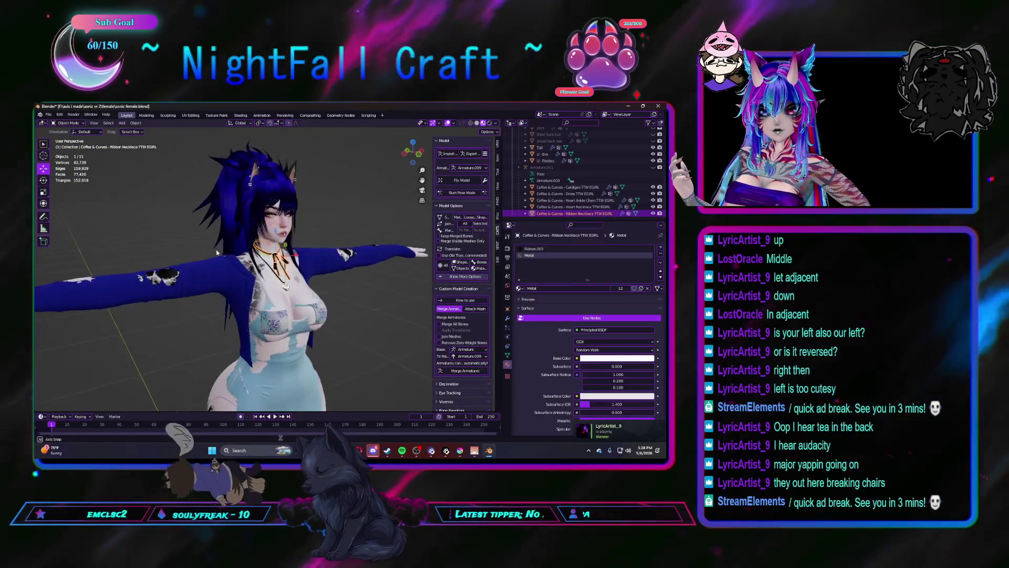
middle_drag(216, 253, 208, 250)
scroll(343, 250, up, 5)
mouse_move(344, 250)
middle_down()
mouse_move(326, 253)
mouse_move(303, 230)
middle_up()
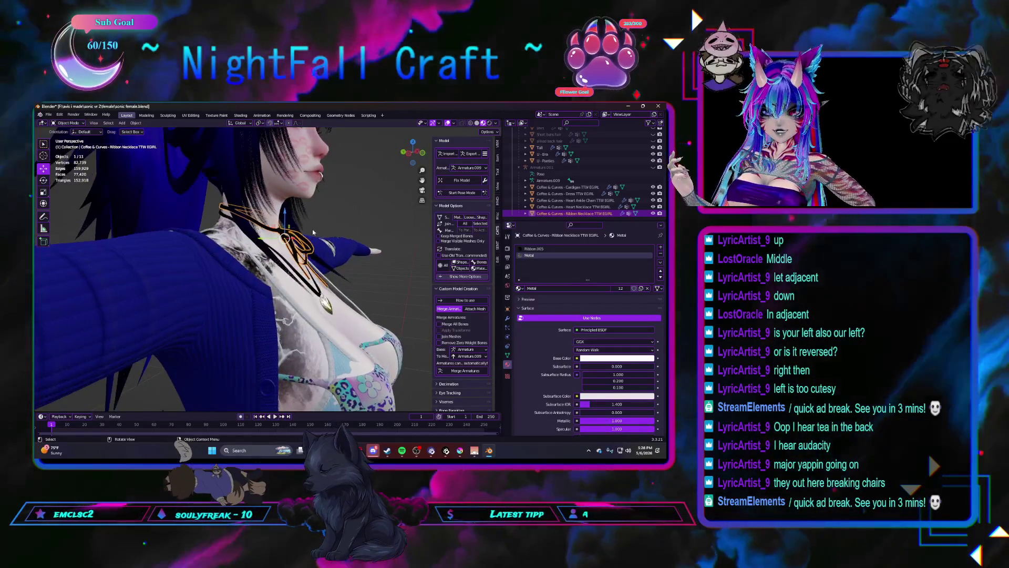
click(139, 123)
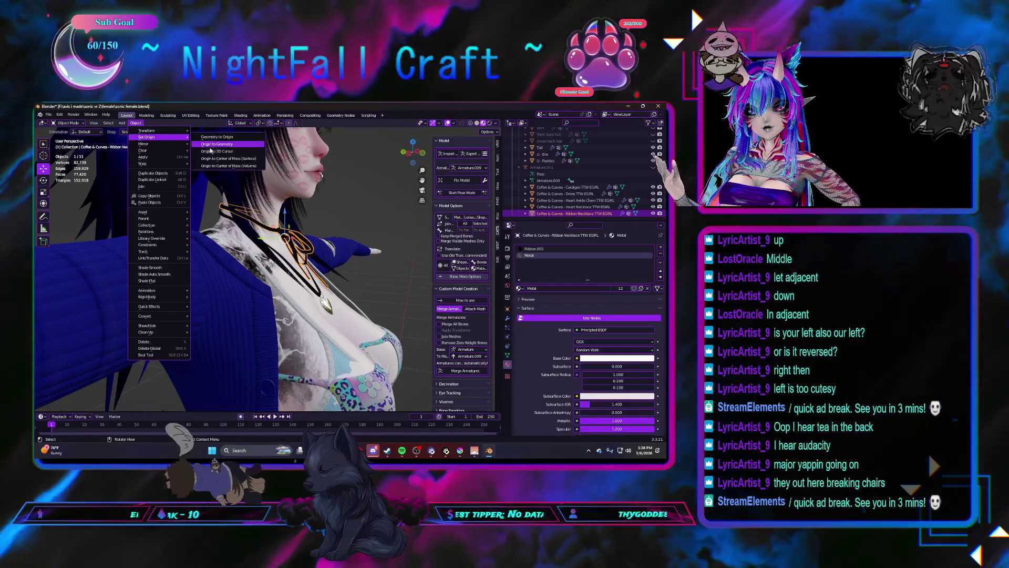
click(210, 150)
click(167, 115)
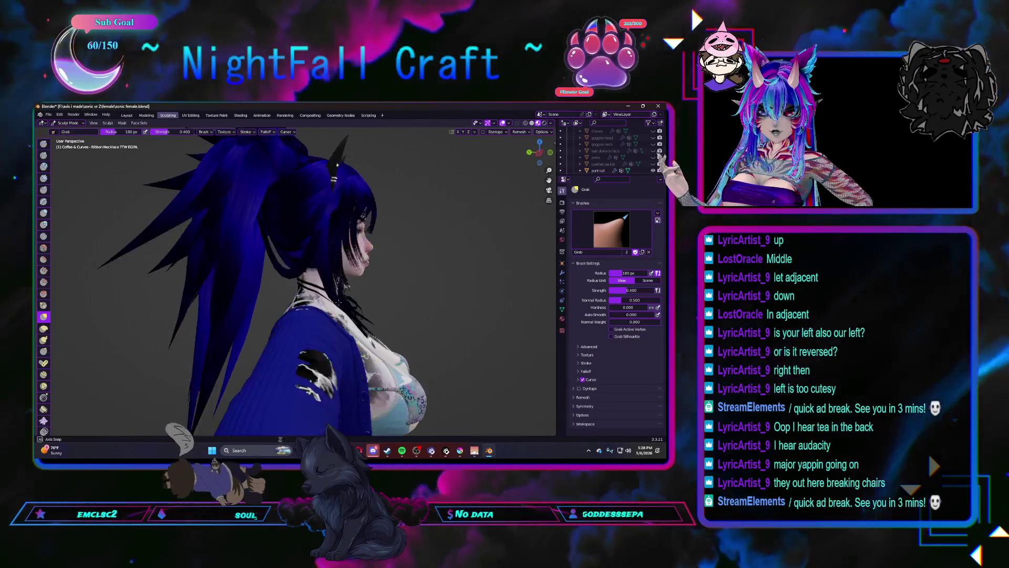
Step: Grab-sculpt the necklace ribbon at the front of the neck, then return to the Layout workspace
middle_drag(341, 303, 394, 247)
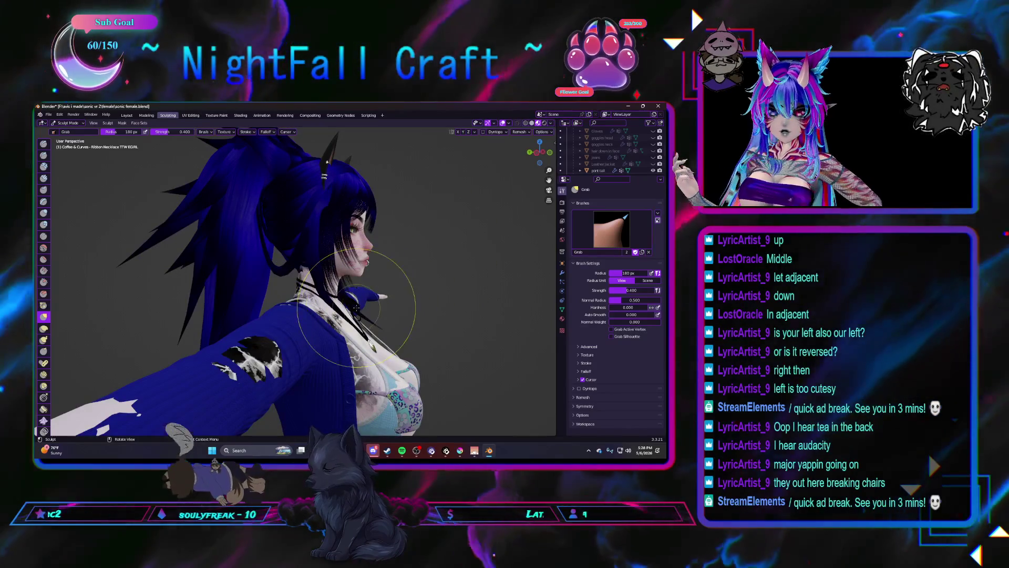
drag(356, 307, 357, 306)
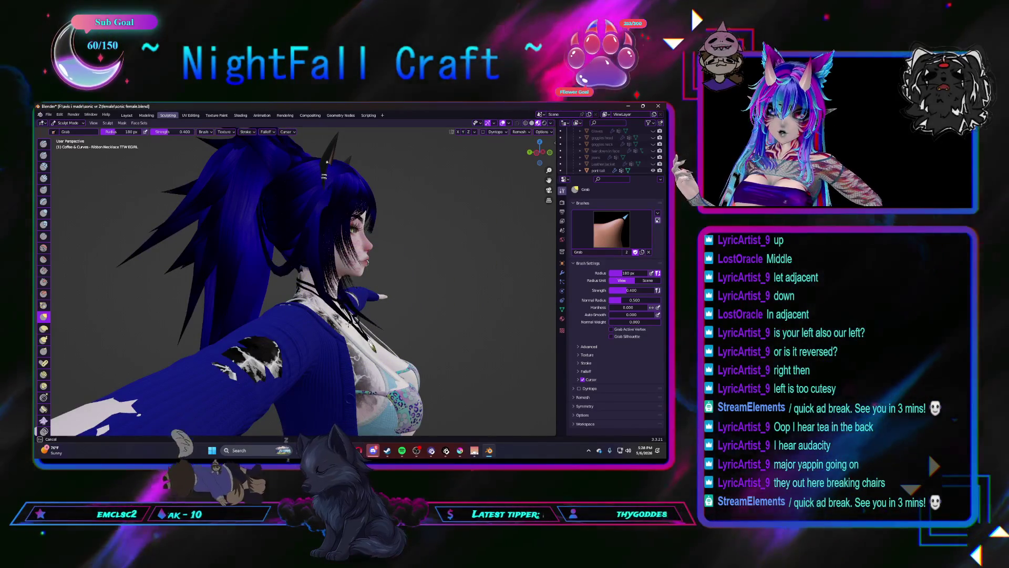
scroll(349, 325, up, 5)
mouse_move(349, 324)
middle_down()
mouse_move(228, 341)
mouse_move(315, 331)
mouse_move(331, 323)
mouse_move(321, 315)
mouse_move(330, 297)
mouse_move(295, 337)
middle_up()
scroll(349, 324, down, 5)
scroll(312, 323, up, 3)
scroll(294, 336, down, 3)
scroll(274, 357, up, 3)
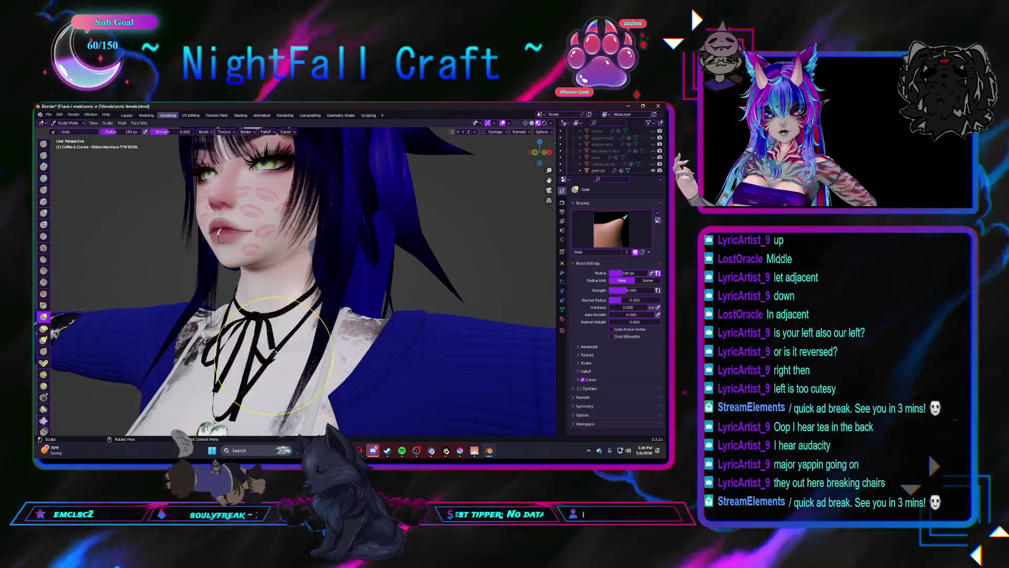
drag(273, 357, 268, 346)
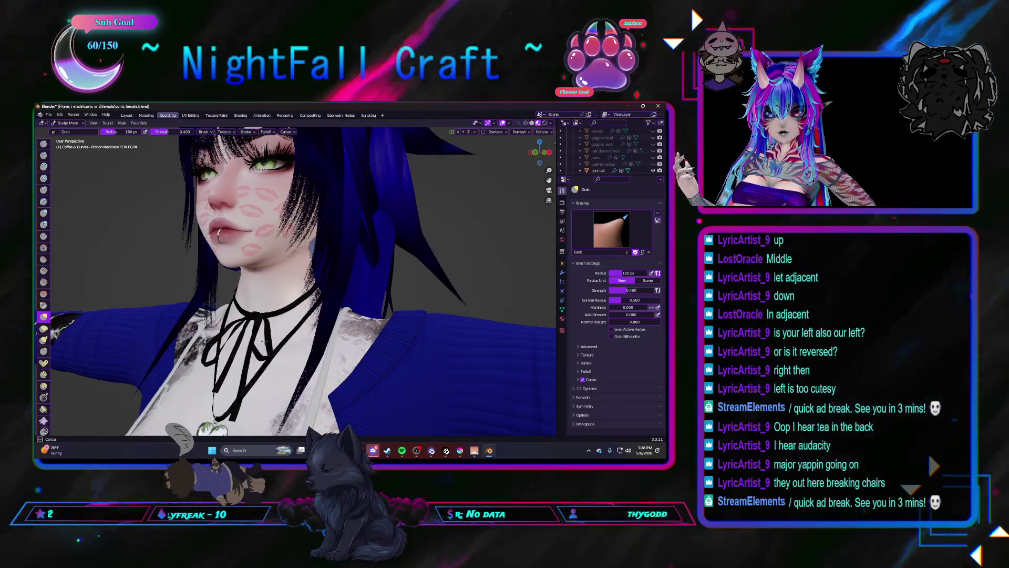
middle_drag(256, 340, 272, 326)
click(127, 115)
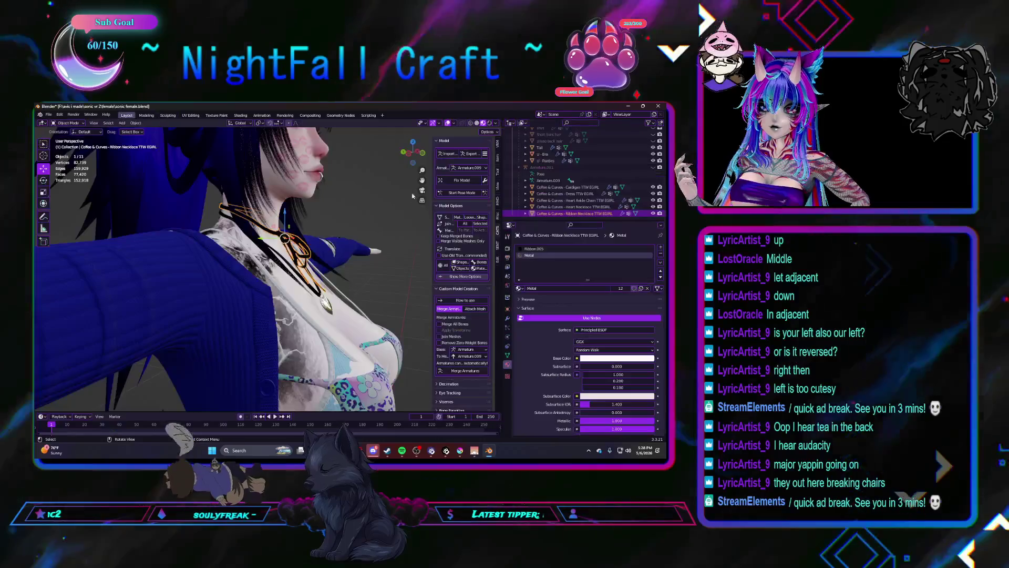
Step: Select the Heart Necklace, inspect the model from several angles, then deselect and view from the front
click(294, 240)
mouse_move(294, 240)
middle_down()
mouse_move(168, 226)
mouse_move(221, 241)
middle_up()
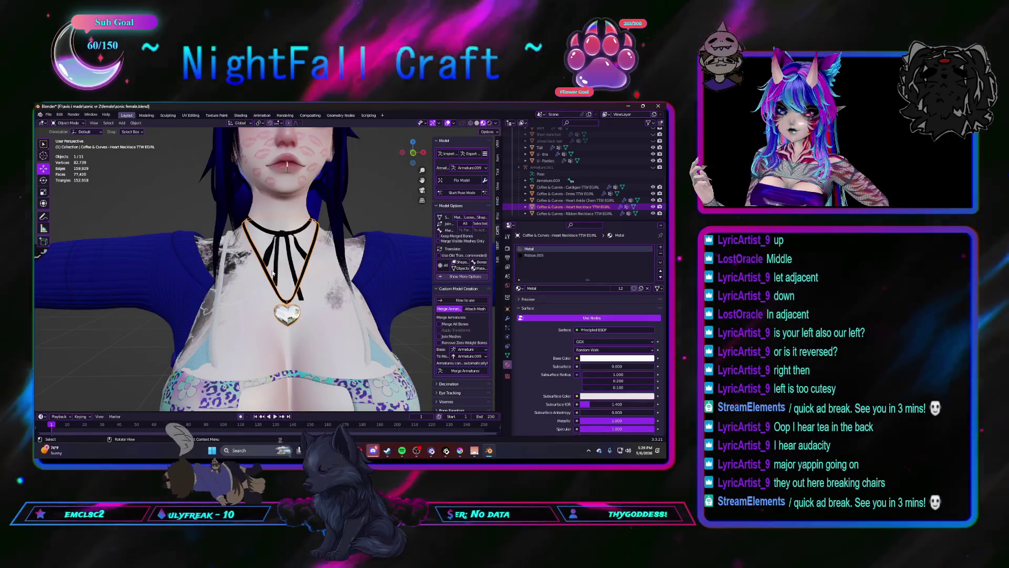
scroll(272, 272, down, 5)
mouse_move(220, 283)
middle_down()
mouse_move(132, 263)
mouse_move(155, 257)
middle_up()
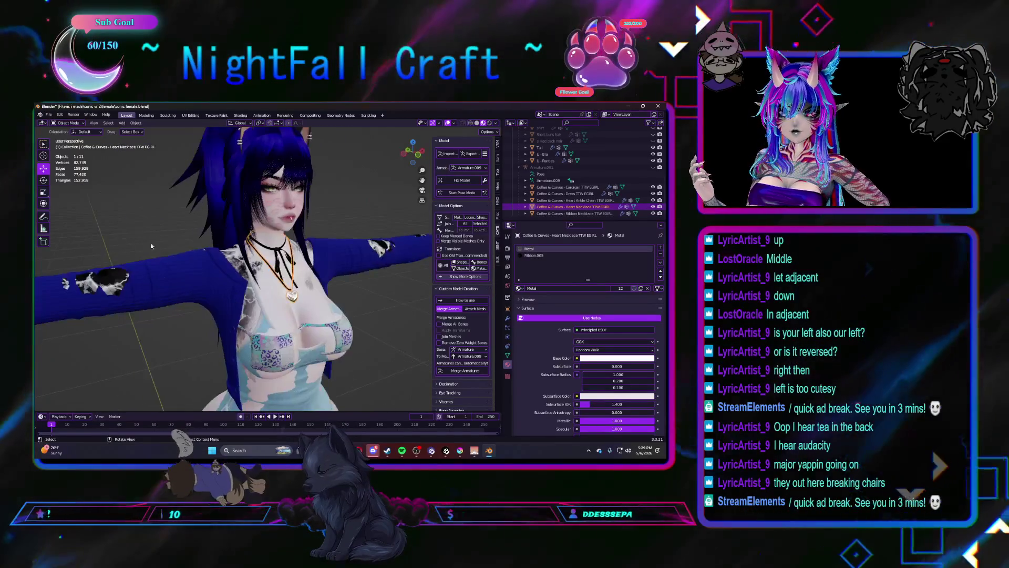
click(155, 257)
scroll(290, 321, down, 5)
mouse_move(291, 322)
middle_down()
mouse_move(266, 333)
mouse_move(239, 324)
mouse_move(332, 324)
mouse_move(317, 322)
middle_up()
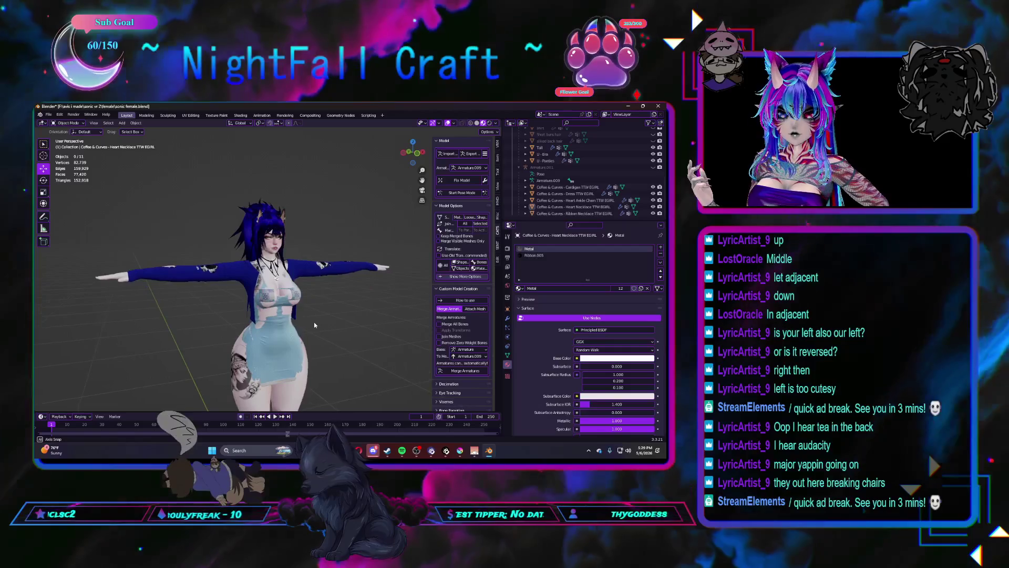
scroll(314, 322, up, 4)
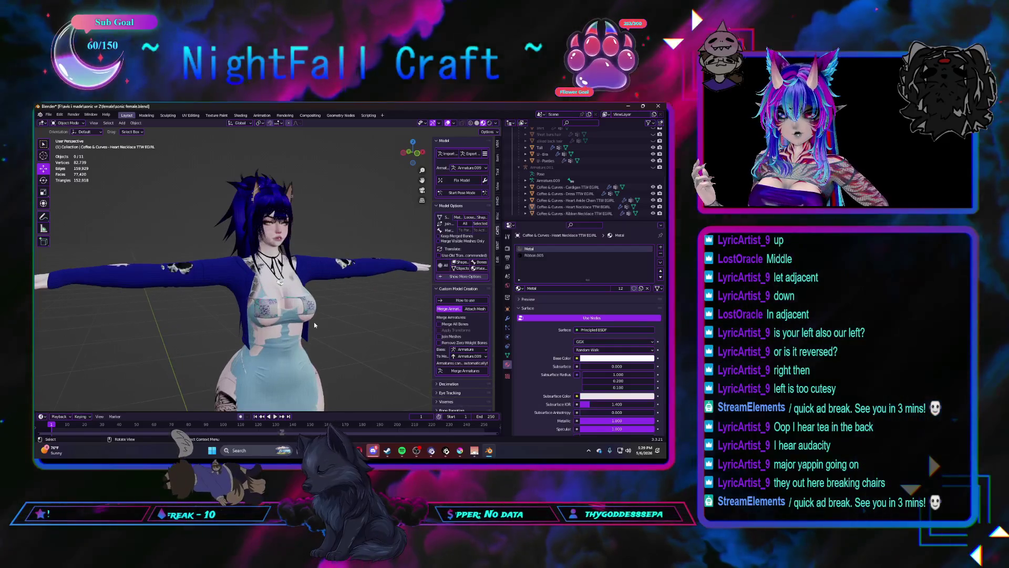
click(417, 158)
scroll(339, 349, up, 2)
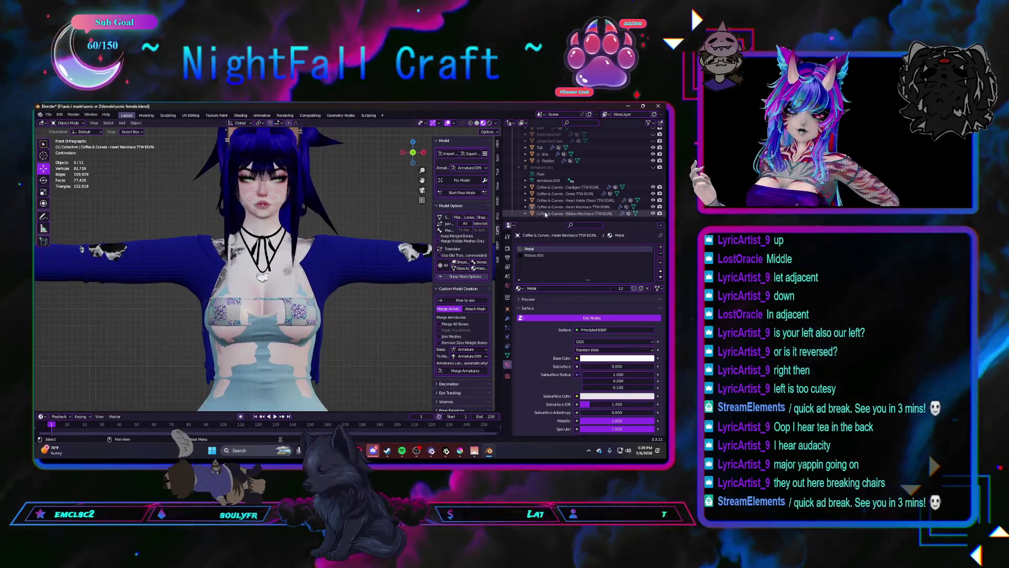
Step: Delete the Heart Ankle Chain object selected in the outliner
click(548, 200)
scroll(319, 375, down, 4)
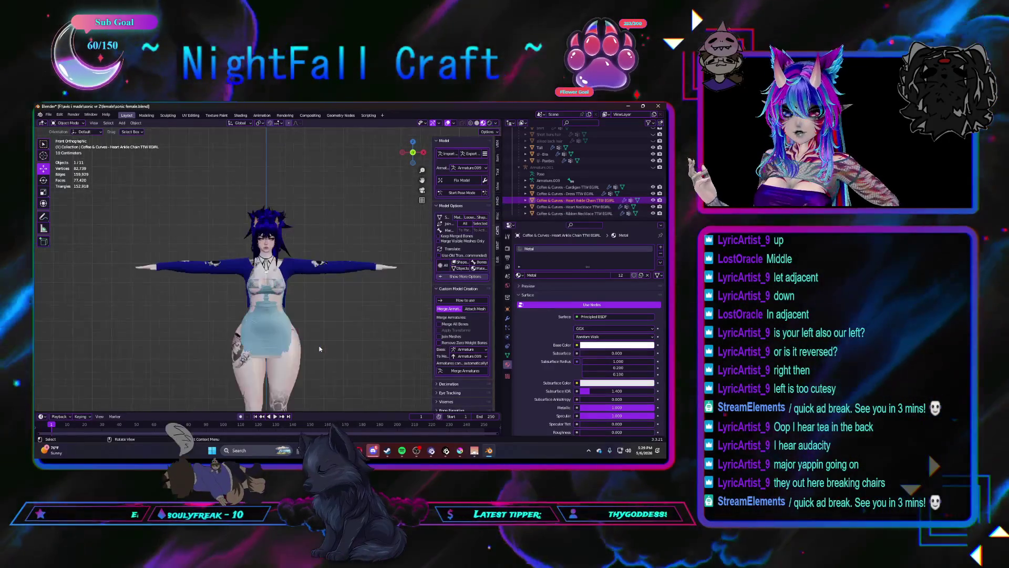
scroll(314, 323, up, 8)
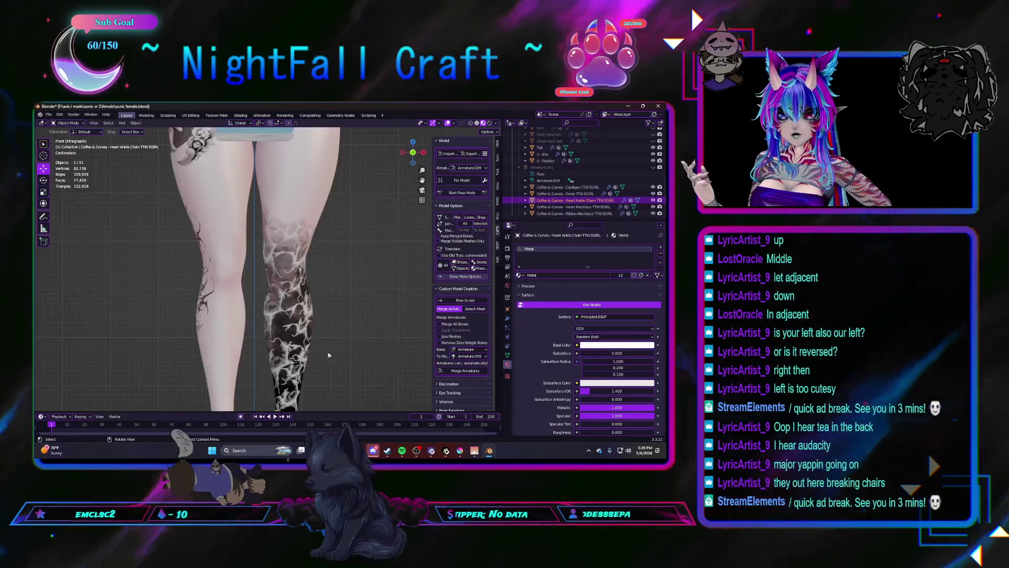
scroll(315, 300, up, 5)
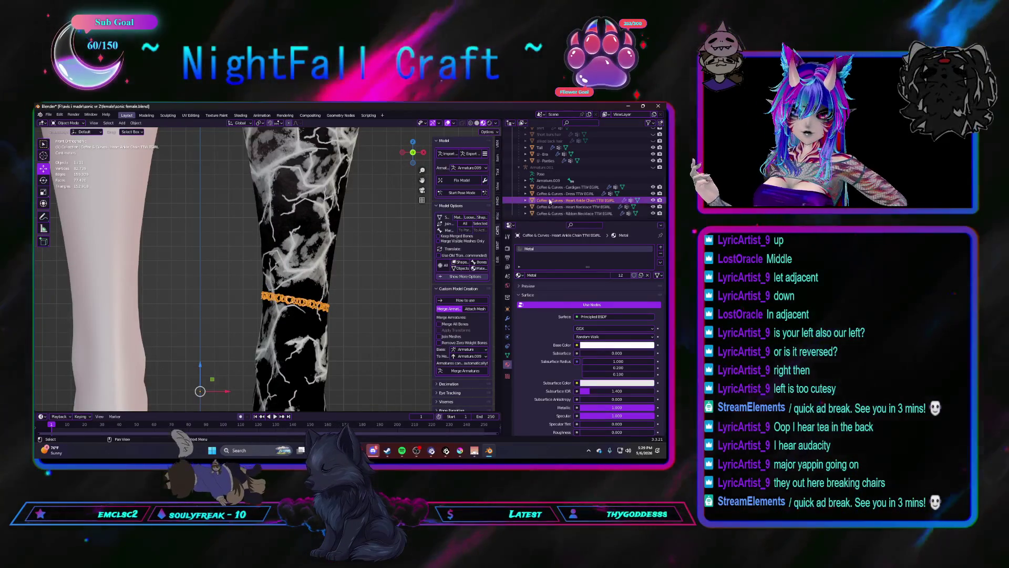
key(Delete)
scroll(284, 258, down, 6)
scroll(284, 258, down, 5)
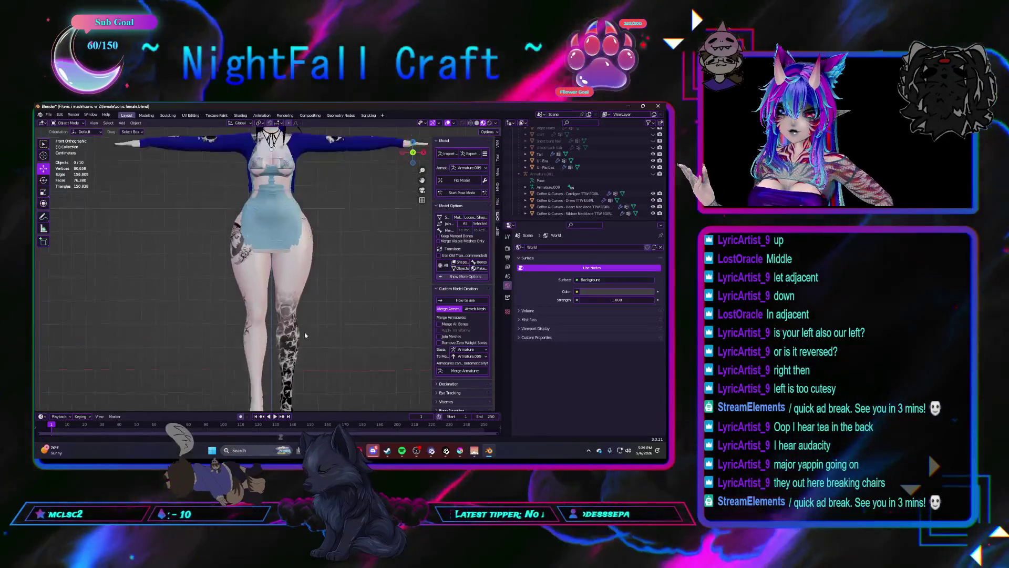
Step: Set the Dress TTW EGIRL origin to its geometry, then go to the Sculpting workspace
click(565, 200)
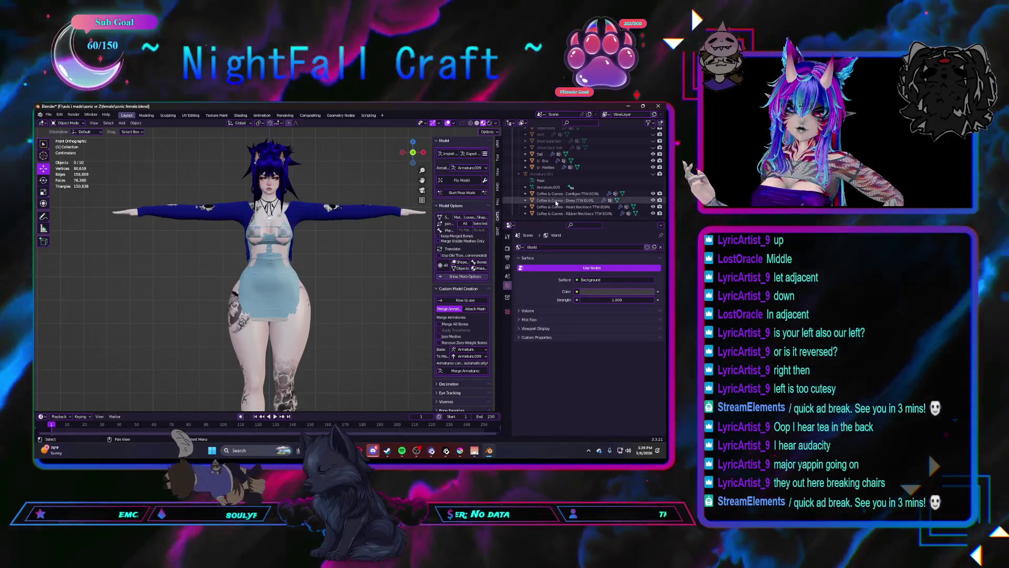
scroll(301, 315, up, 5)
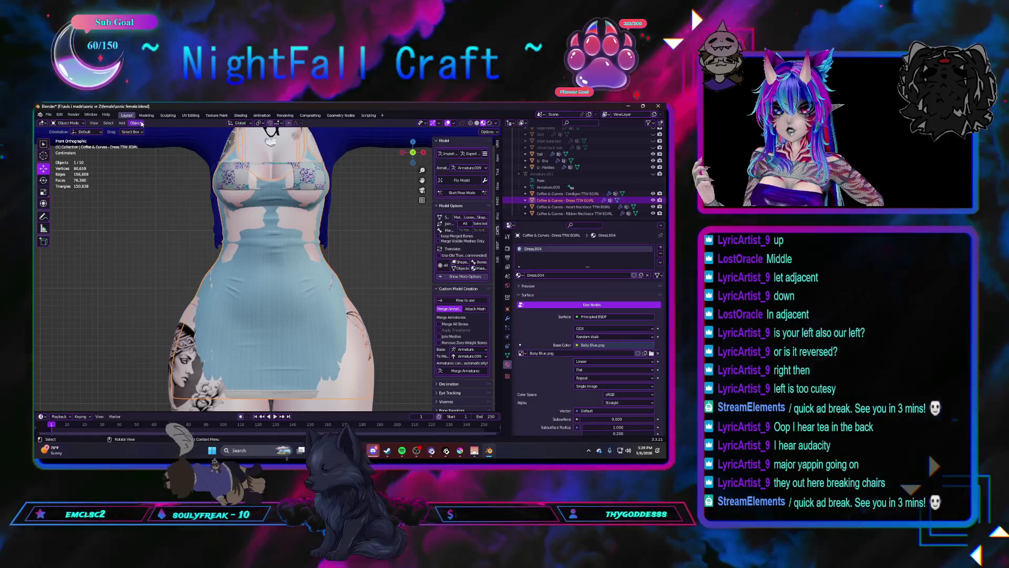
click(137, 123)
click(213, 145)
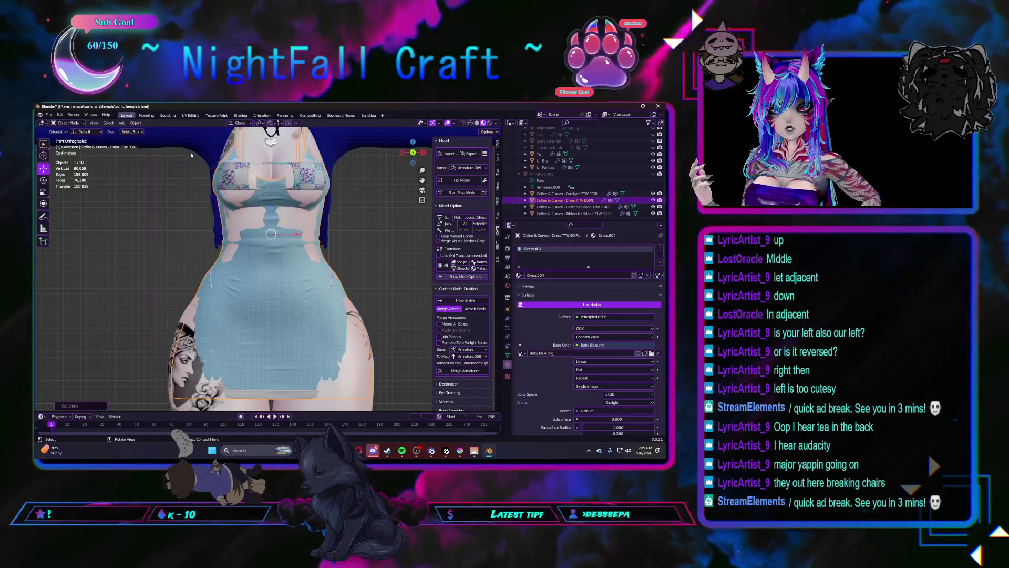
click(168, 115)
scroll(420, 168, down, 4)
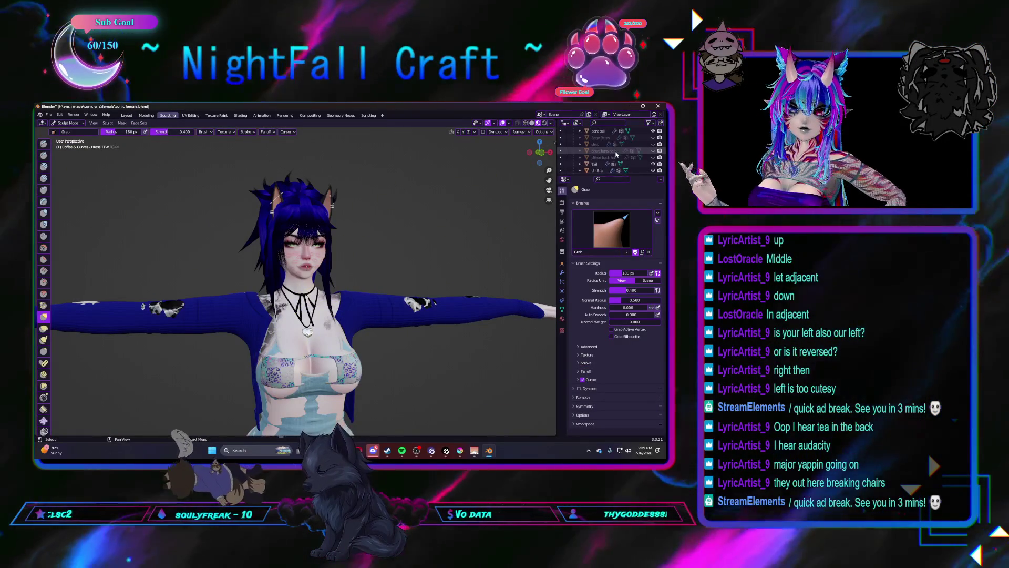
Step: Hide the Cardigan in the outliner to expose the light blue dress
scroll(617, 154, down, 2)
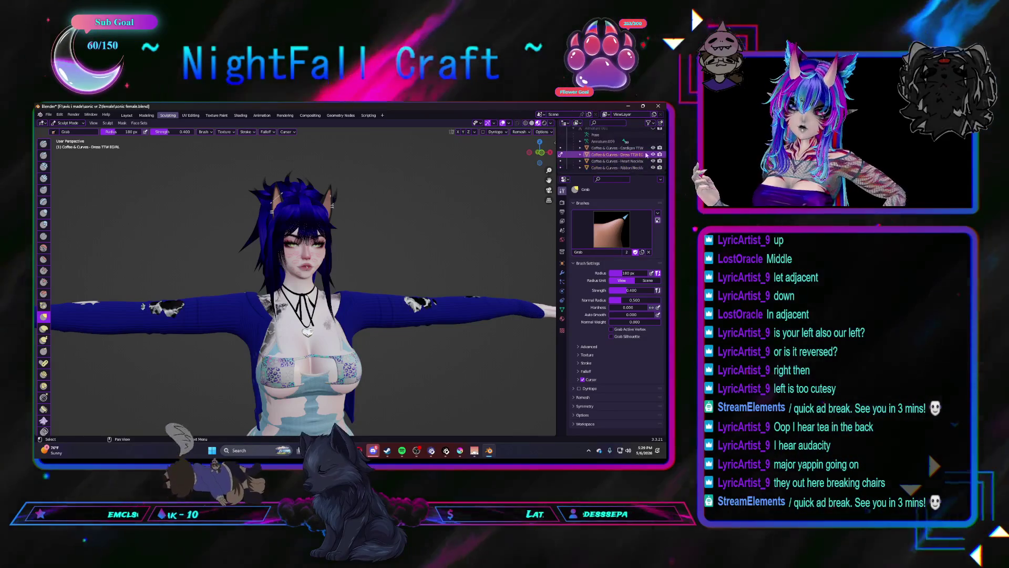
click(653, 148)
scroll(304, 325, down, 4)
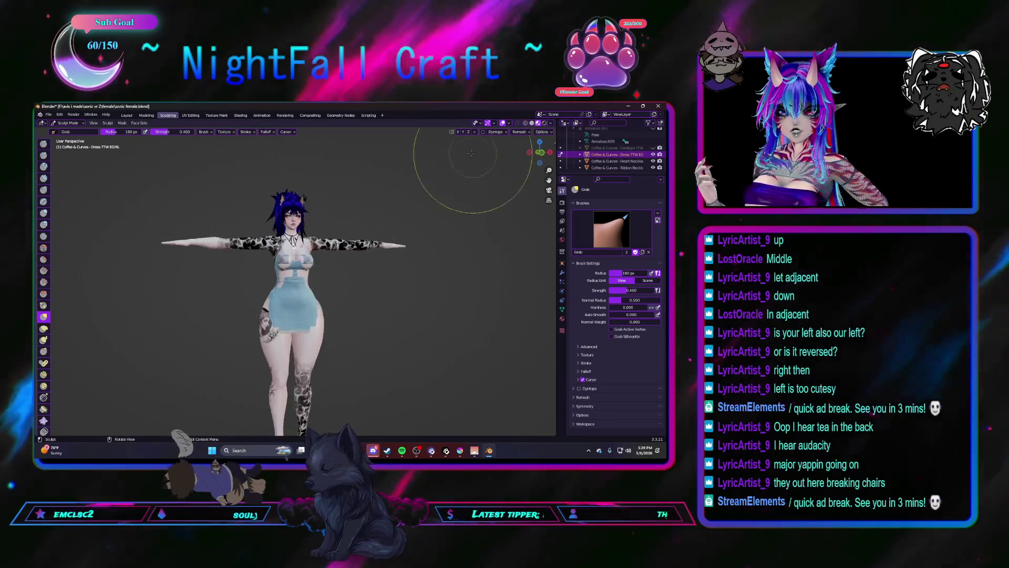
scroll(250, 274, up, 5)
Step: Orbit around the torso to inspect the dress bodice, chest and neck from side and front
mouse_move(270, 266)
middle_down()
mouse_move(358, 269)
mouse_move(275, 298)
mouse_move(207, 301)
mouse_move(257, 310)
mouse_move(238, 325)
mouse_move(275, 263)
mouse_move(373, 284)
middle_up()
scroll(252, 303, up, 3)
mouse_move(311, 294)
middle_down()
mouse_move(314, 308)
mouse_move(262, 273)
mouse_move(325, 279)
middle_up()
scroll(326, 278, up, 3)
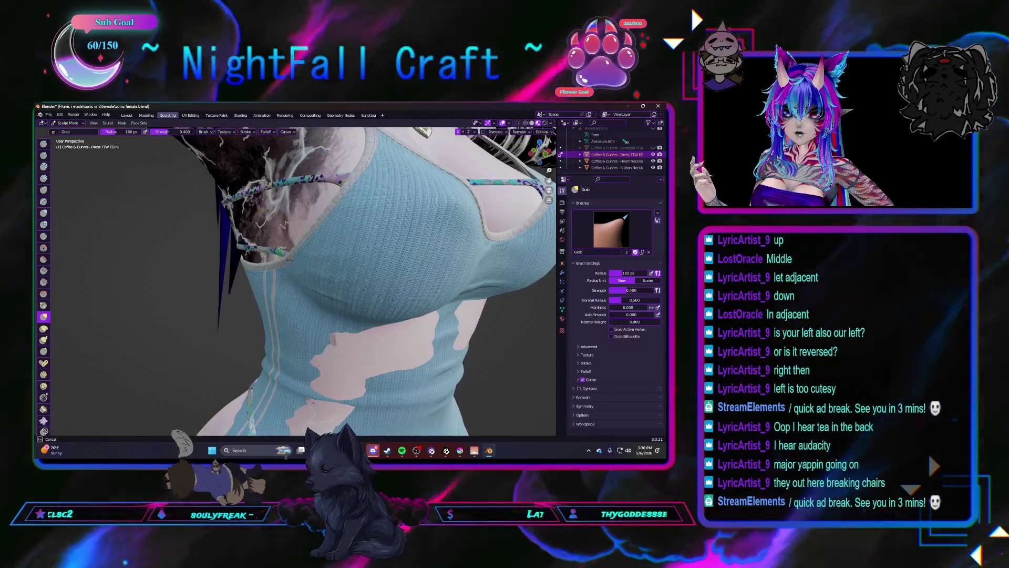
mouse_move(261, 287)
middle_down()
mouse_move(300, 304)
mouse_move(274, 277)
middle_up()
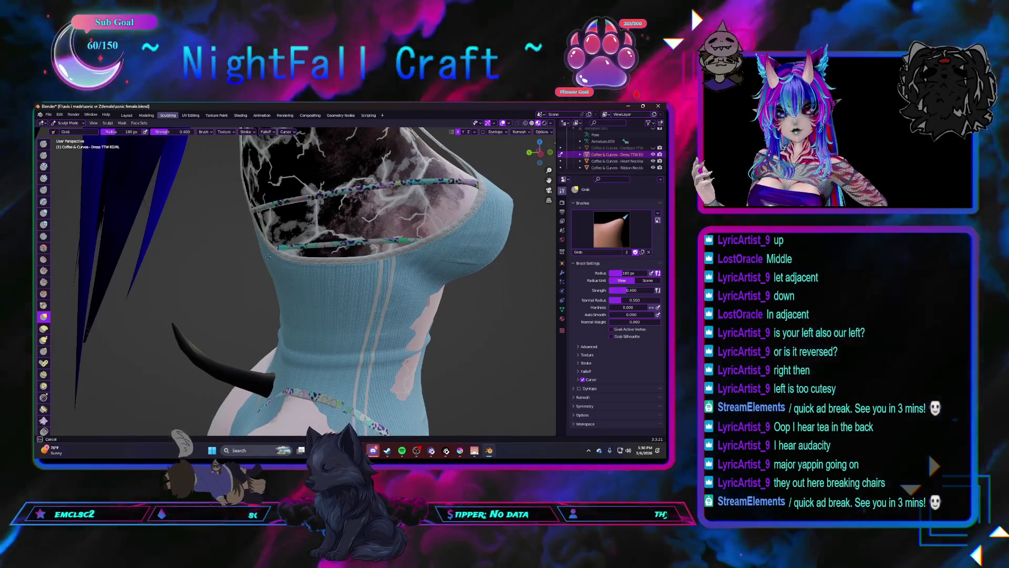
middle_drag(268, 261, 275, 285)
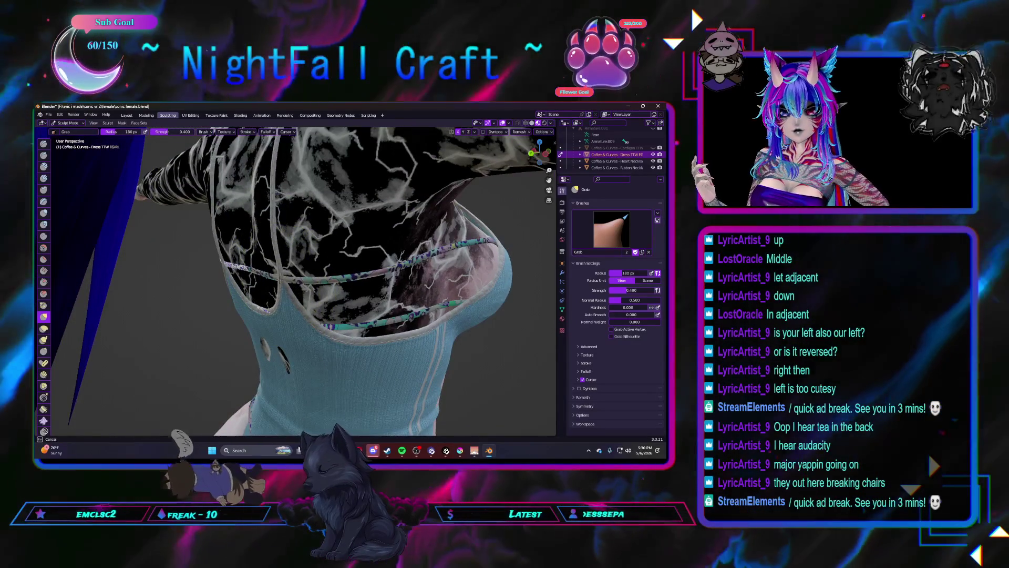
mouse_move(266, 325)
middle_down()
mouse_move(359, 326)
mouse_move(216, 322)
mouse_move(251, 330)
middle_up()
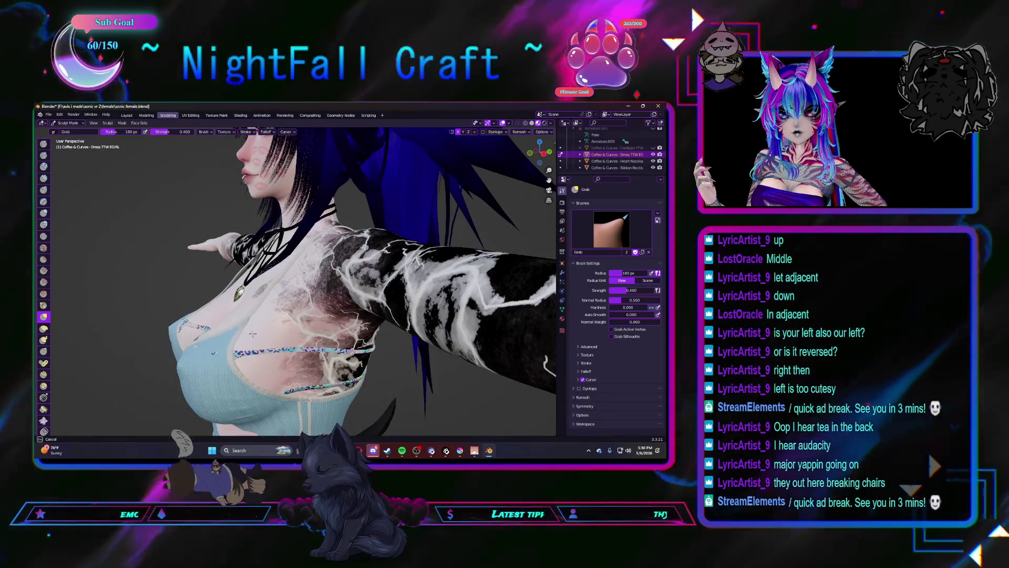
mouse_move(203, 354)
middle_down()
mouse_move(226, 331)
mouse_move(209, 326)
middle_up()
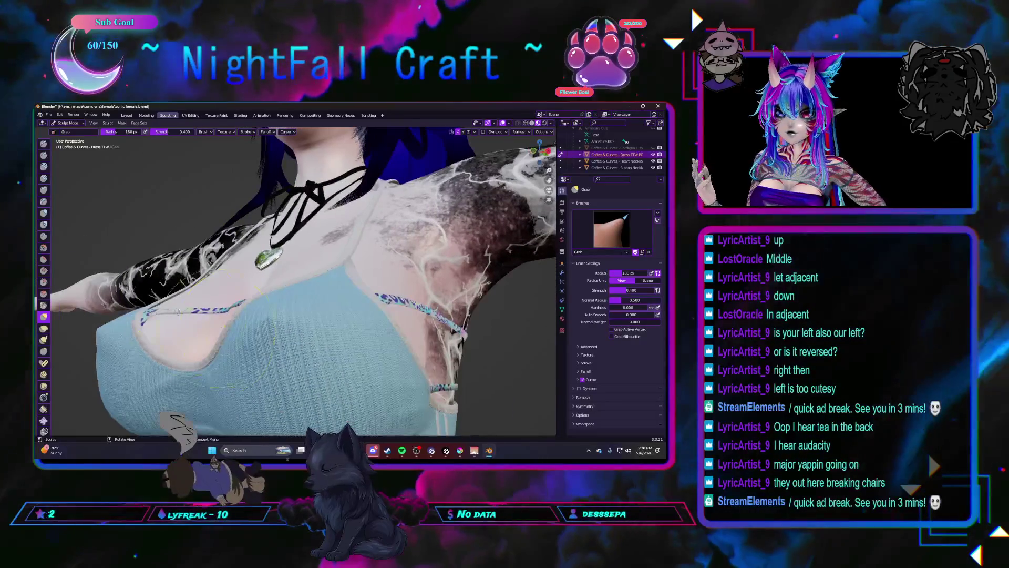
Step: Smooth away the clipping marks on the front of the light blue top
click(44, 247)
middle_drag(89, 294, 126, 317)
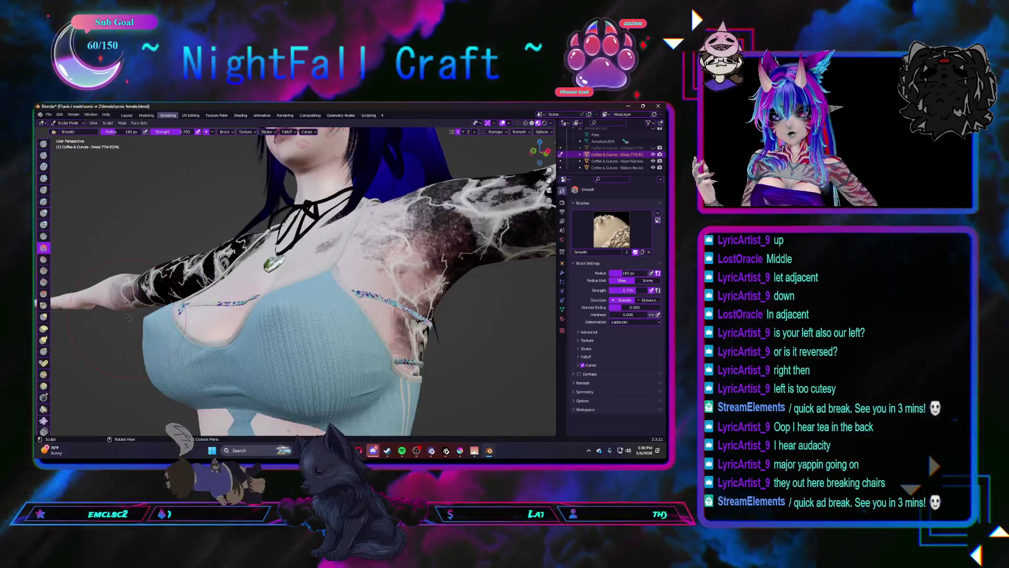
drag(150, 319, 284, 342)
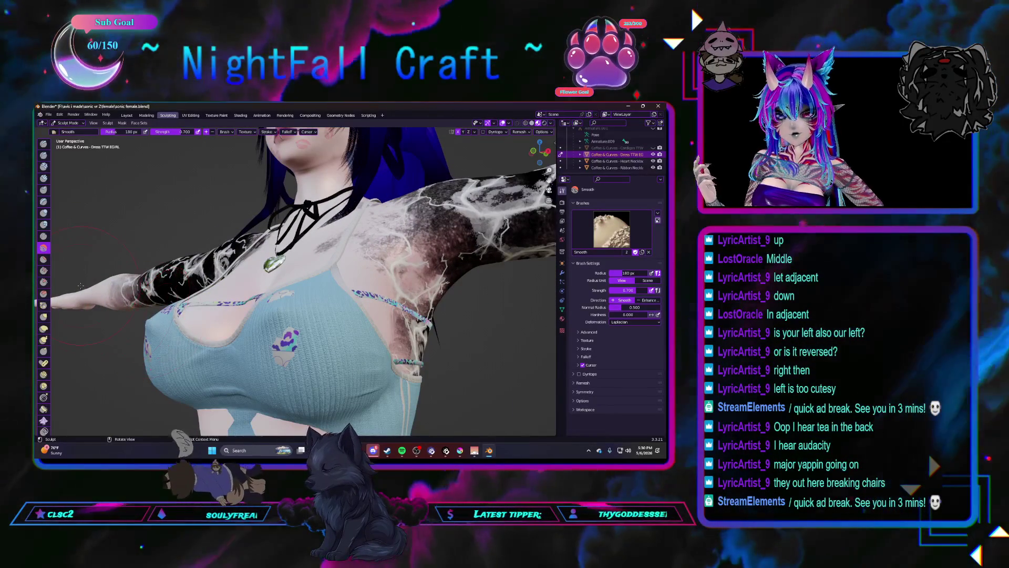
click(44, 258)
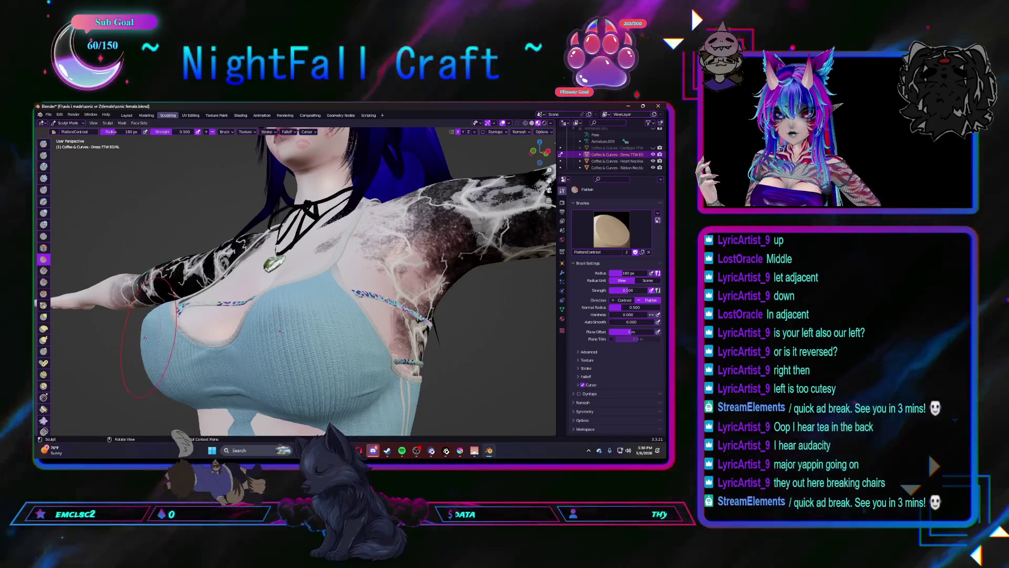
key(shift+s)
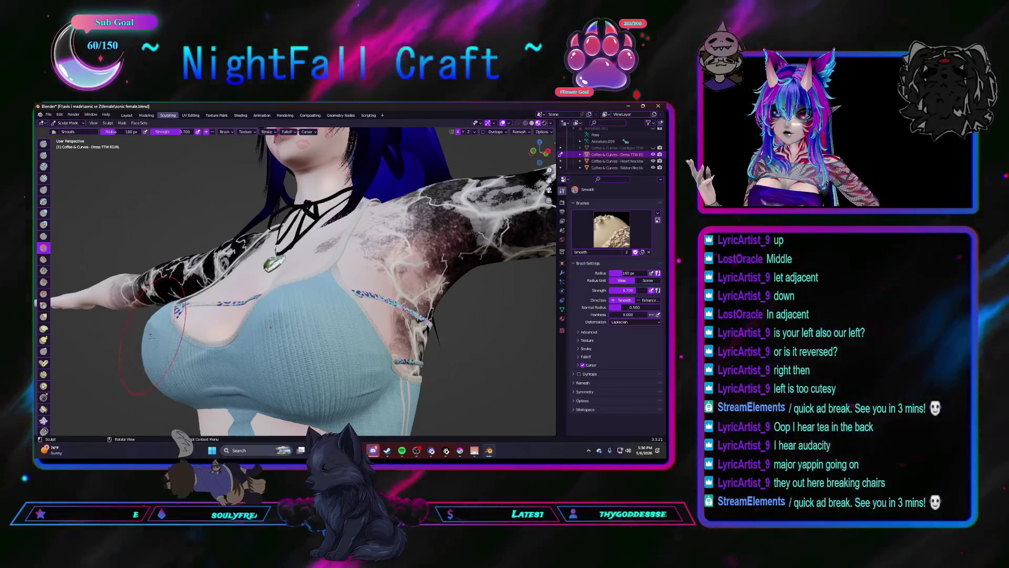
Step: Pull the top outward over the clipping patches with the Grab brush
click(44, 316)
middle_drag(158, 336, 177, 347)
drag(177, 347, 174, 350)
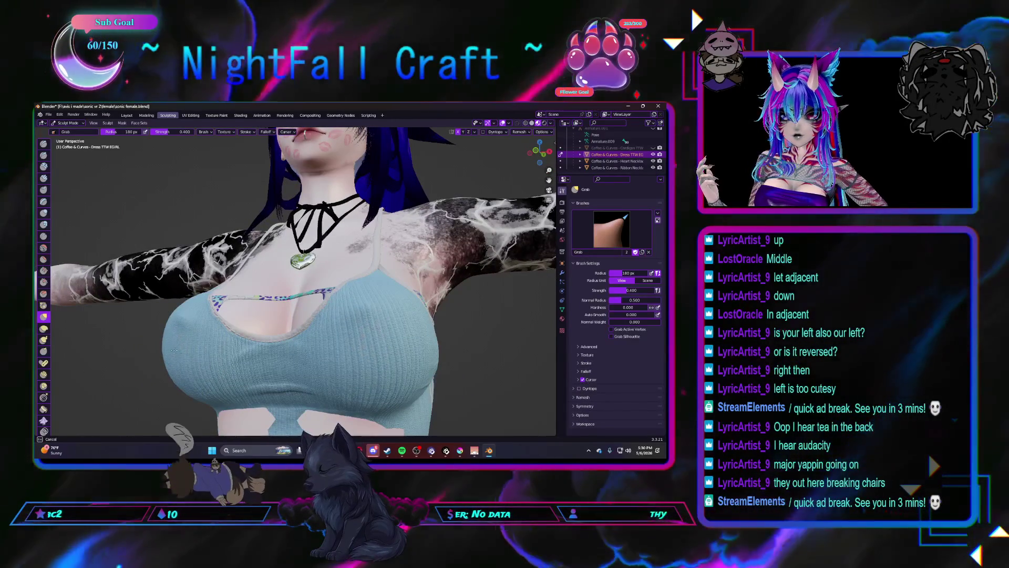
mouse_move(173, 349)
middle_down()
mouse_move(215, 350)
mouse_move(207, 318)
middle_up()
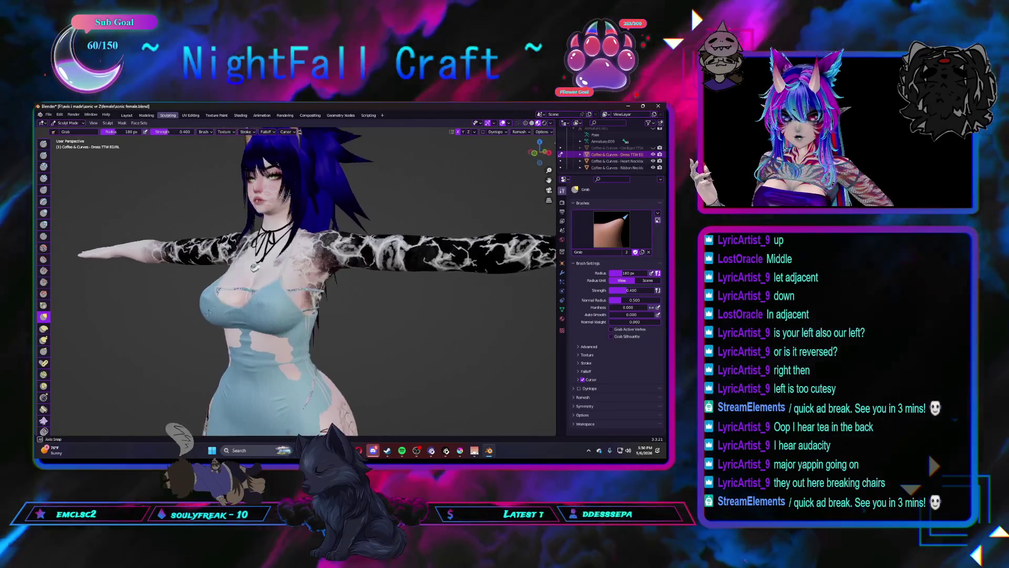
Step: Pull the dress up over the leopard-print strap near the chest with Grab strokes
scroll(207, 318, up, 3)
mouse_move(270, 337)
middle_down()
mouse_move(316, 333)
mouse_move(229, 355)
middle_up()
mouse_move(218, 373)
mouse_down()
mouse_move(214, 394)
mouse_move(224, 349)
mouse_up()
middle_drag(220, 346, 198, 337)
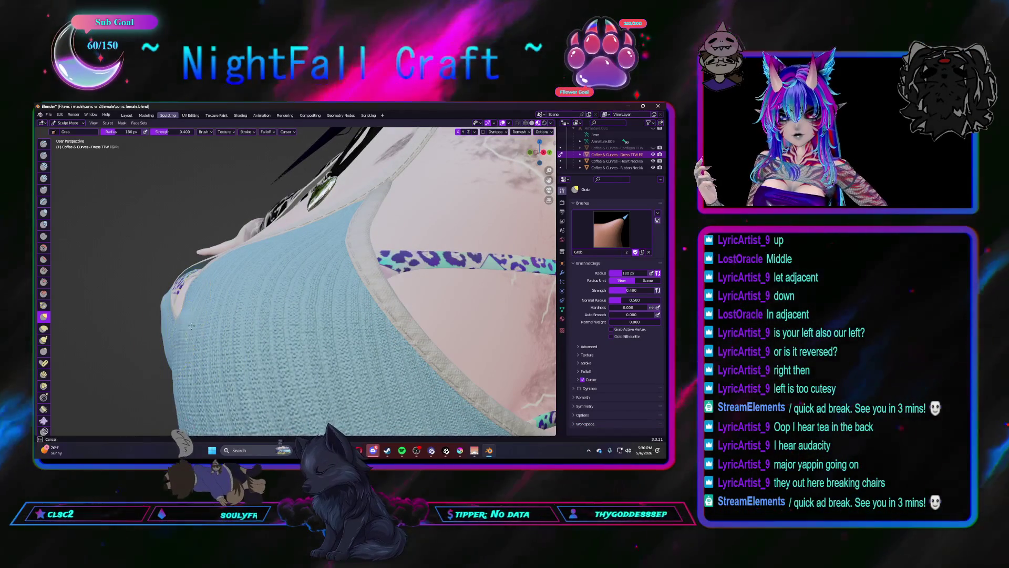
drag(183, 329, 190, 316)
Step: Reshape the remaining dress patches near the bust, briefly trying Flatten before returning to Grab
key(shift+t)
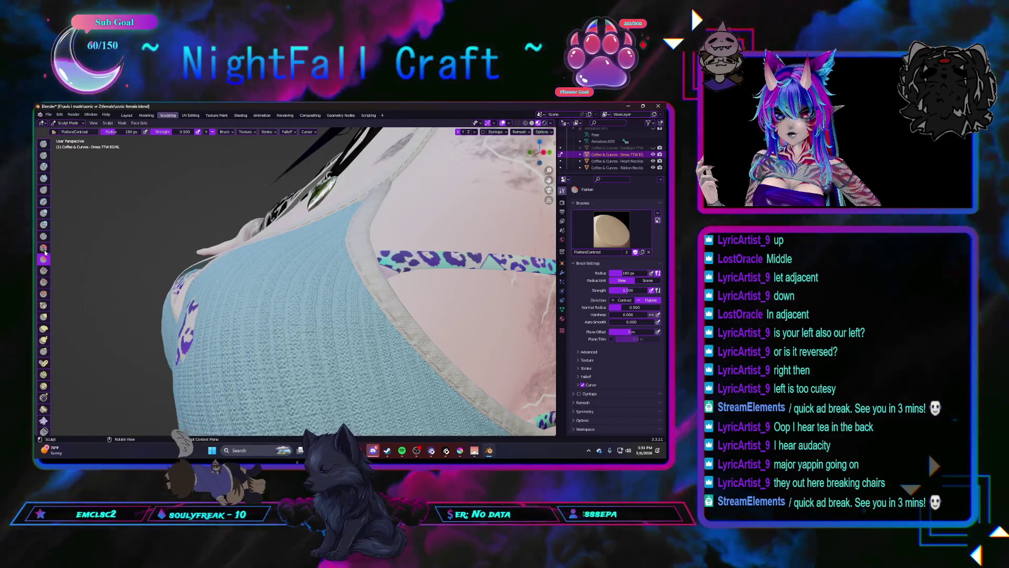
click(44, 316)
drag(176, 336, 171, 330)
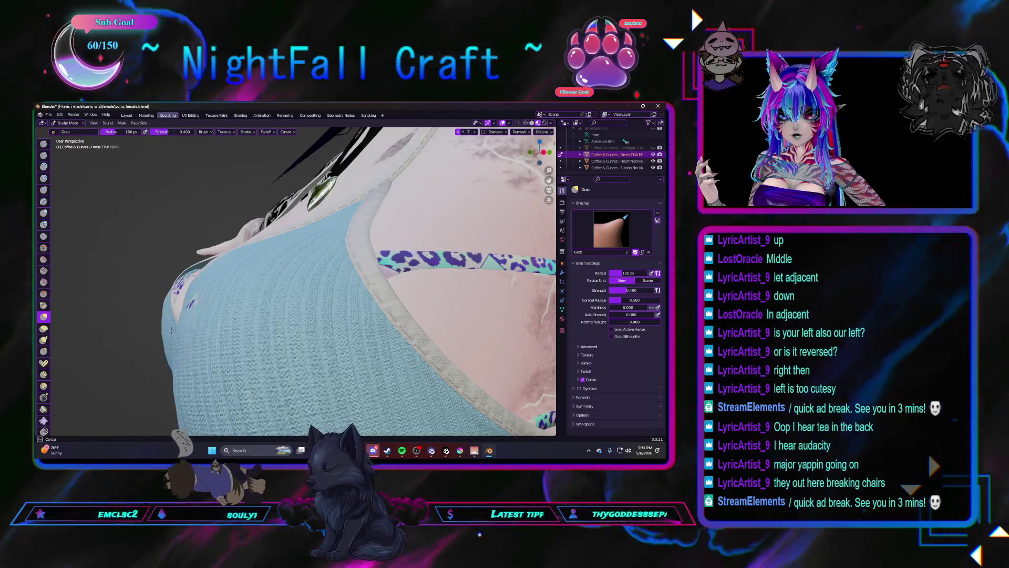
mouse_move(191, 310)
middle_down()
mouse_move(158, 315)
mouse_move(246, 346)
mouse_move(297, 322)
mouse_move(237, 315)
mouse_move(299, 330)
mouse_move(260, 298)
middle_up()
scroll(247, 345, down, 3)
scroll(299, 330, up, 3)
mouse_move(264, 295)
middle_down()
mouse_move(225, 293)
mouse_move(210, 304)
mouse_move(202, 319)
mouse_move(230, 335)
middle_up()
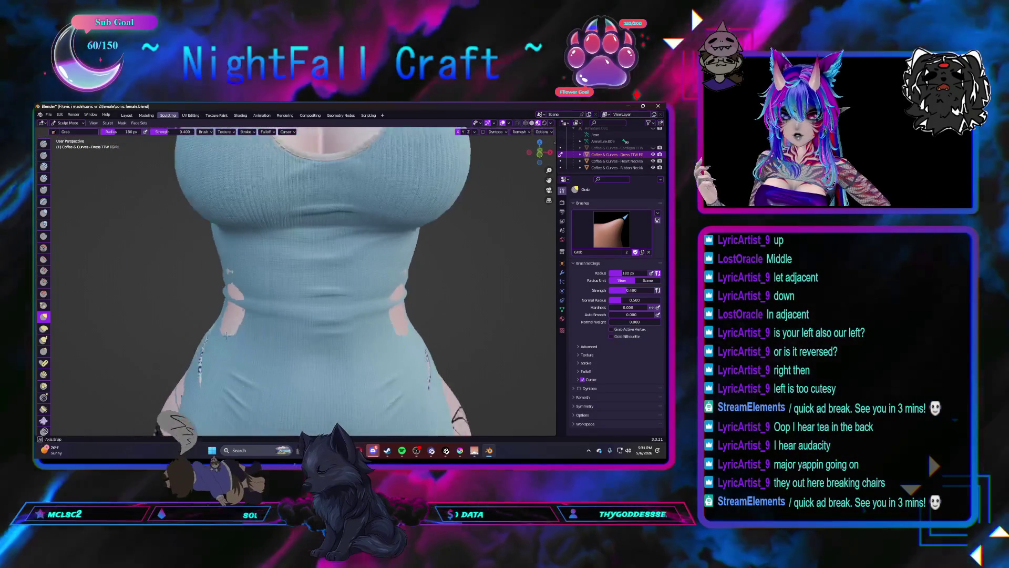
Step: Grab-pull the dress hem and sides outward over the hip, checking from front and side
mouse_move(227, 290)
middle_down()
mouse_move(215, 326)
mouse_move(237, 336)
mouse_move(292, 269)
mouse_move(244, 304)
mouse_move(302, 342)
middle_up()
scroll(314, 349, up, 5)
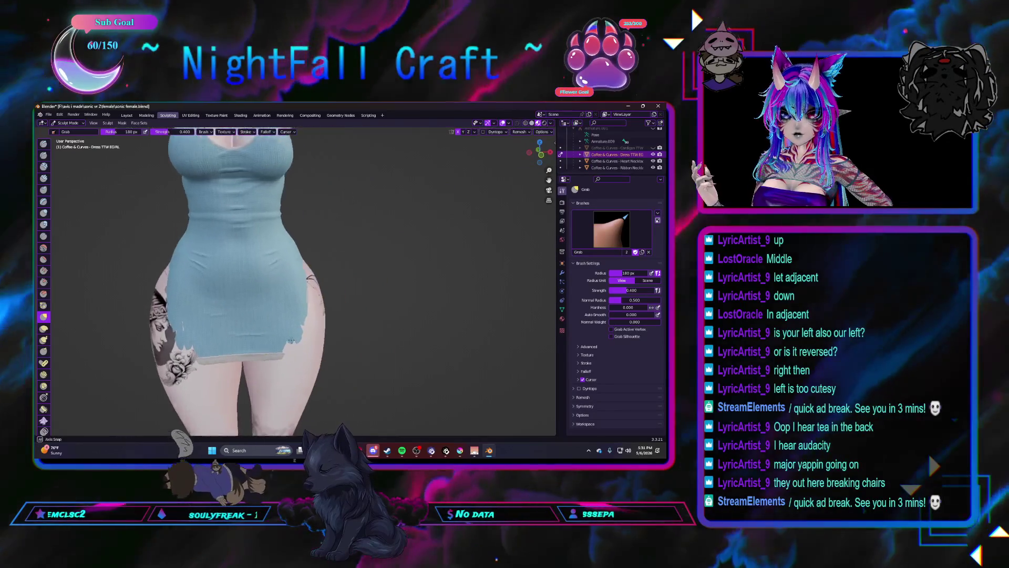
drag(315, 348, 329, 346)
mouse_move(323, 346)
middle_down()
mouse_move(180, 315)
mouse_move(199, 334)
mouse_move(227, 312)
middle_up()
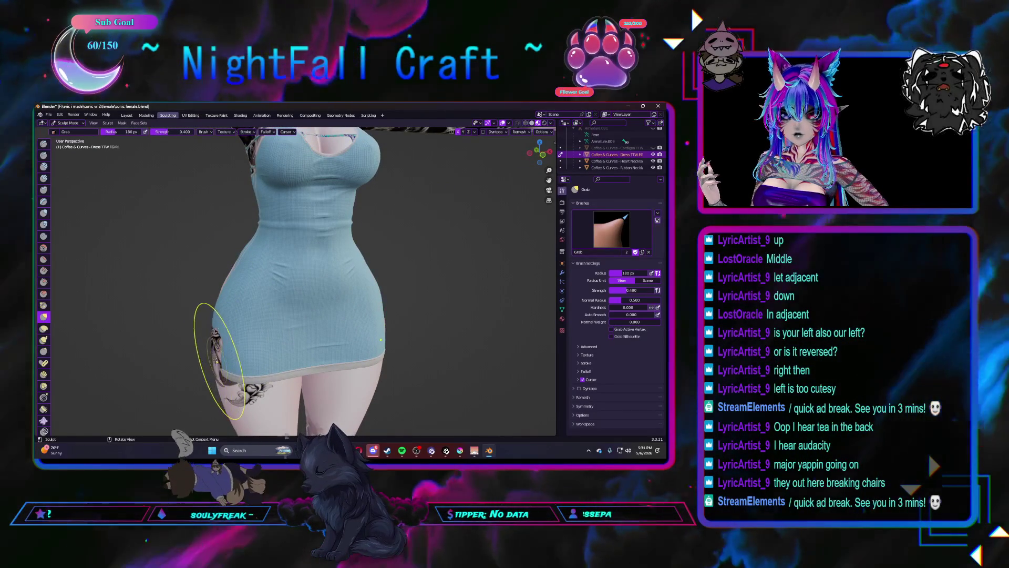
mouse_move(210, 359)
middle_down()
mouse_move(216, 309)
mouse_move(224, 319)
middle_up()
scroll(223, 319, up, 3)
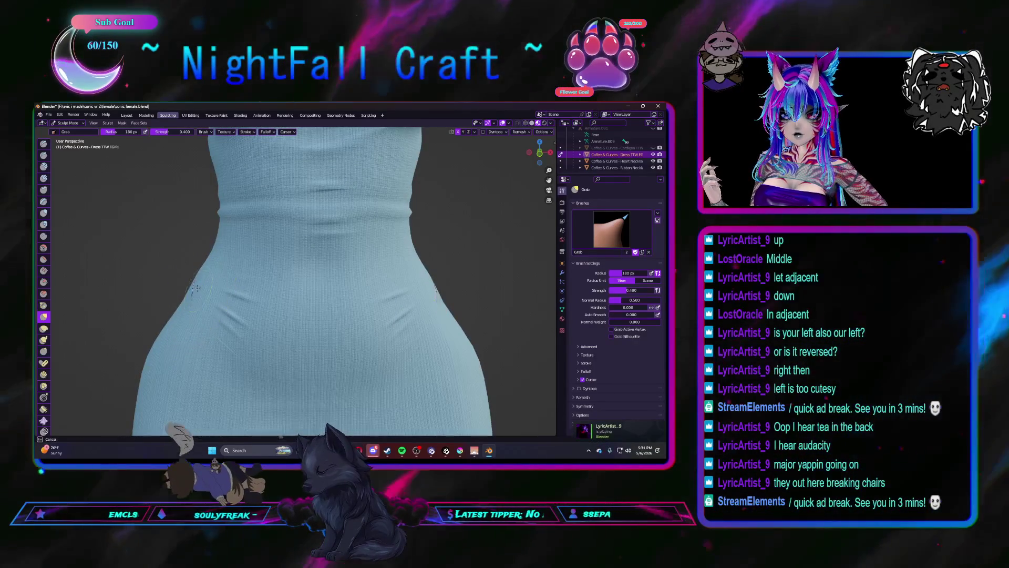
scroll(194, 288, down, 5)
middle_drag(135, 293, 310, 319)
drag(315, 321, 298, 319)
middle_drag(343, 345, 263, 336)
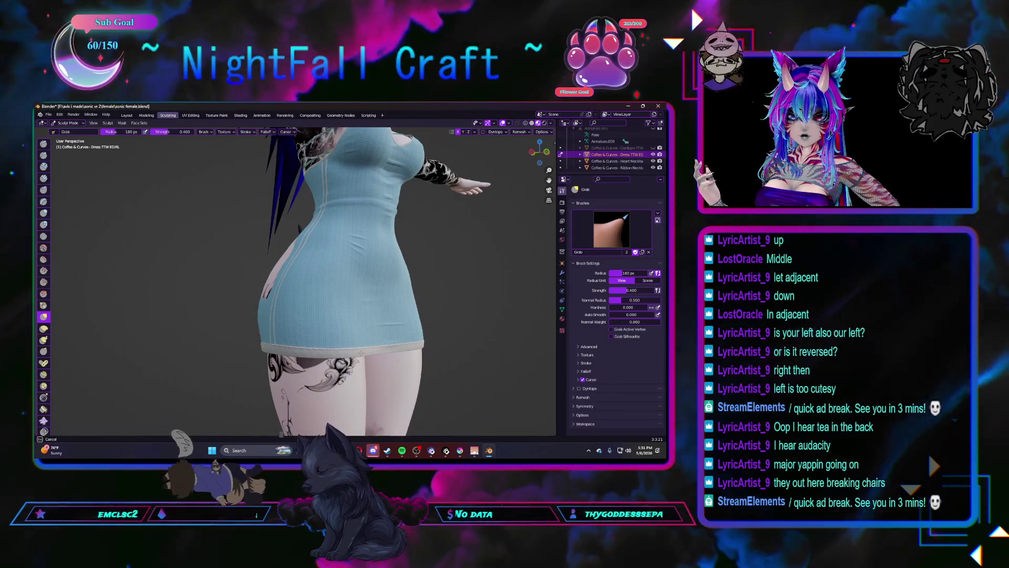
middle_drag(361, 352, 319, 353)
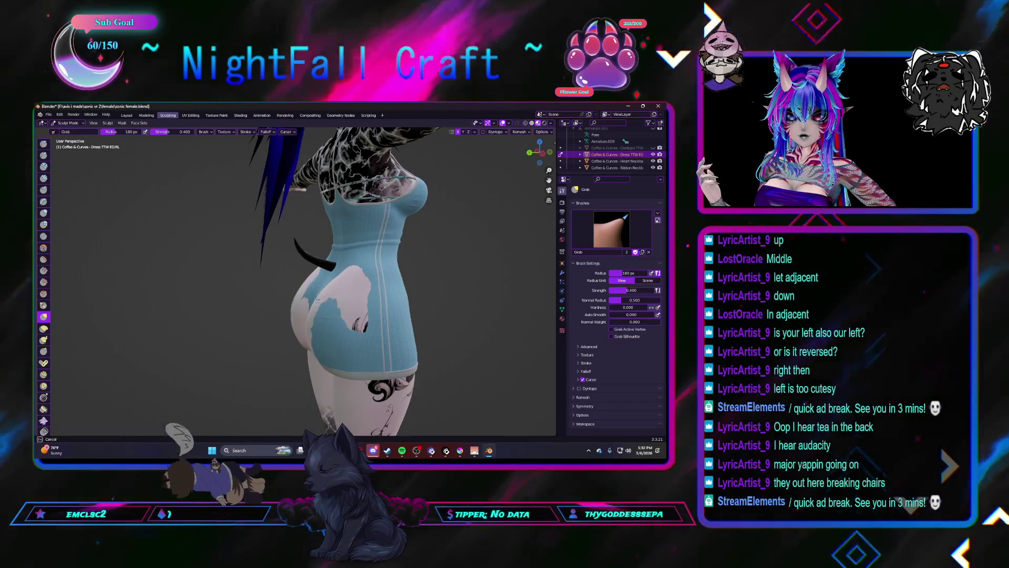
middle_drag(305, 332, 270, 300)
middle_drag(302, 350, 314, 363)
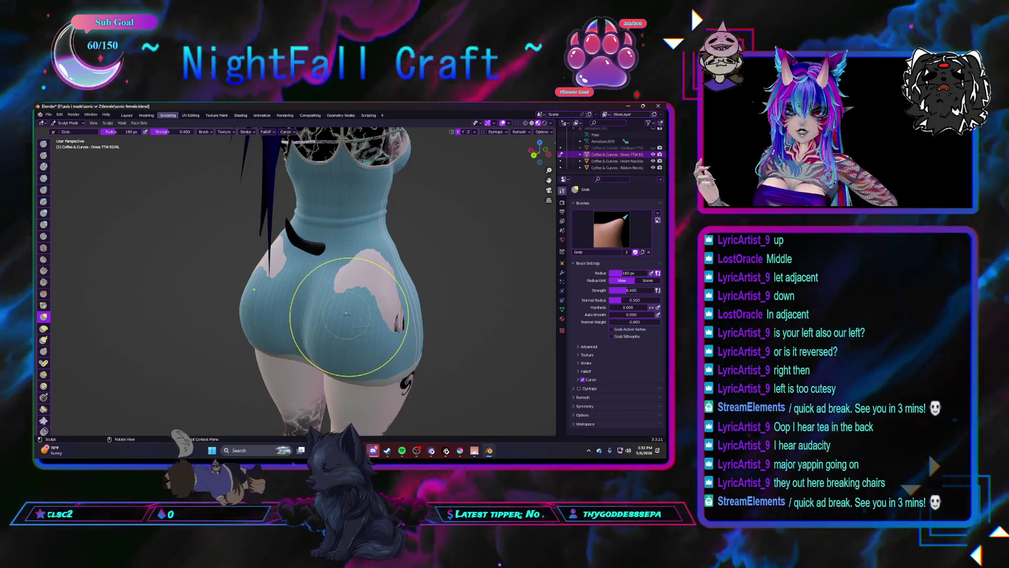
mouse_move(346, 314)
middle_down()
mouse_move(348, 298)
mouse_move(294, 339)
mouse_move(244, 315)
mouse_move(268, 346)
mouse_move(295, 348)
middle_up()
scroll(306, 341, down, 5)
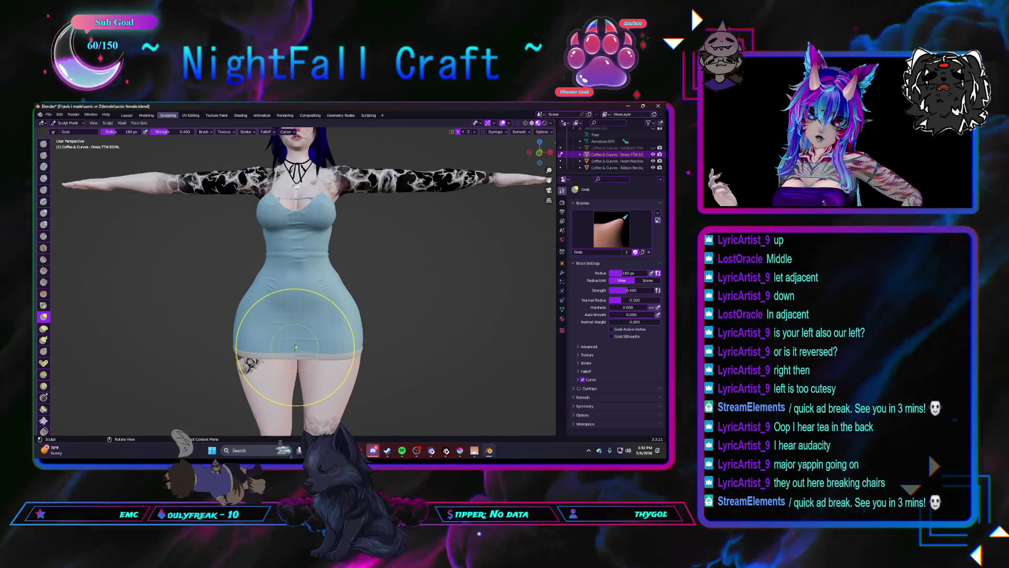
Step: Orbit around the avatar to inspect its back, front and face
scroll(252, 342, down, 2)
scroll(210, 315, up, 4)
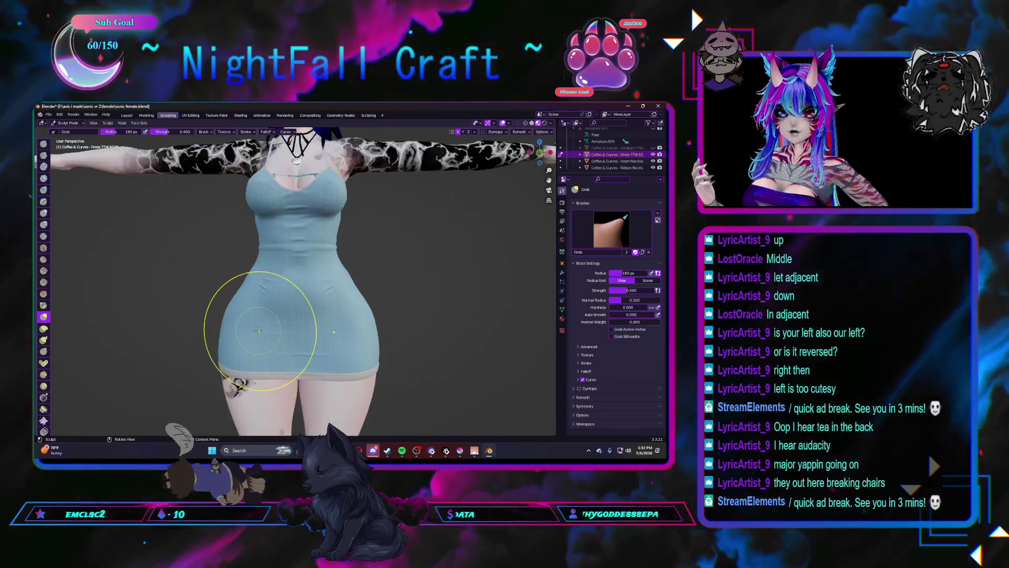
scroll(258, 330, up, 2)
mouse_move(226, 333)
middle_down()
mouse_move(324, 342)
mouse_move(373, 364)
mouse_move(315, 333)
mouse_move(252, 365)
middle_up()
scroll(253, 365, up, 5)
shift+middle_drag(283, 263, 214, 384)
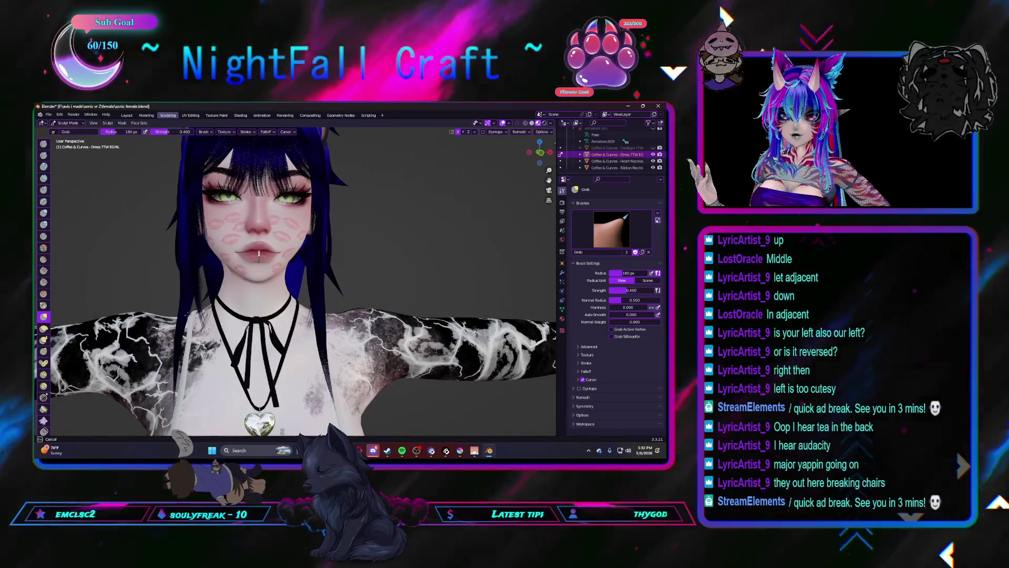
mouse_move(186, 315)
middle_down()
mouse_move(176, 336)
mouse_move(188, 348)
middle_up()
scroll(188, 348, down, 3)
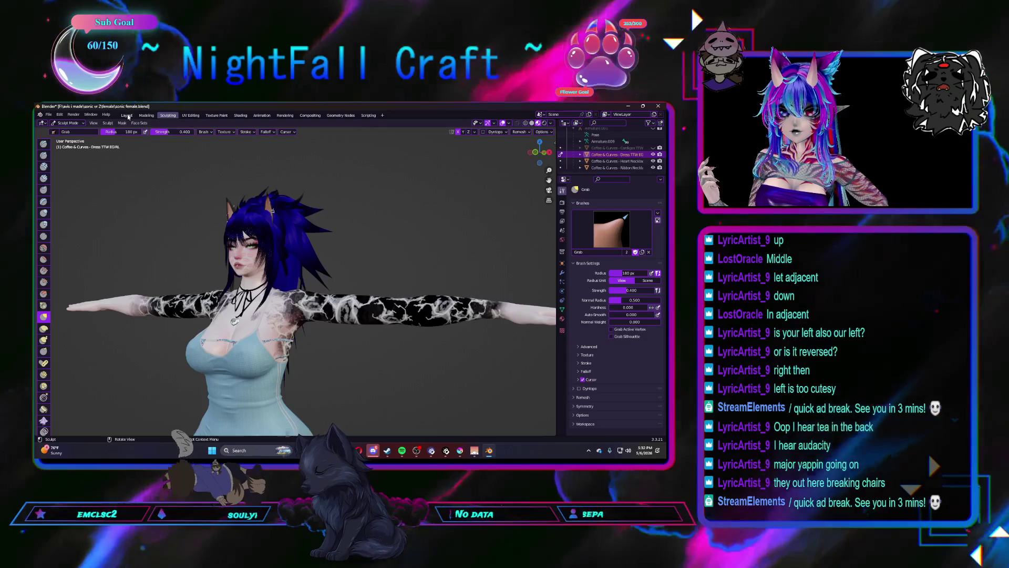
Step: In Layout, deselect everything, unhide the cardigan with Alt+H, and take it into Sculpting
key(ctrl+Page_Up)
key(ctrl+Page_Up)
click(141, 258)
scroll(185, 255, down, 4)
mouse_move(141, 258)
middle_down()
mouse_move(185, 254)
mouse_move(196, 267)
middle_up()
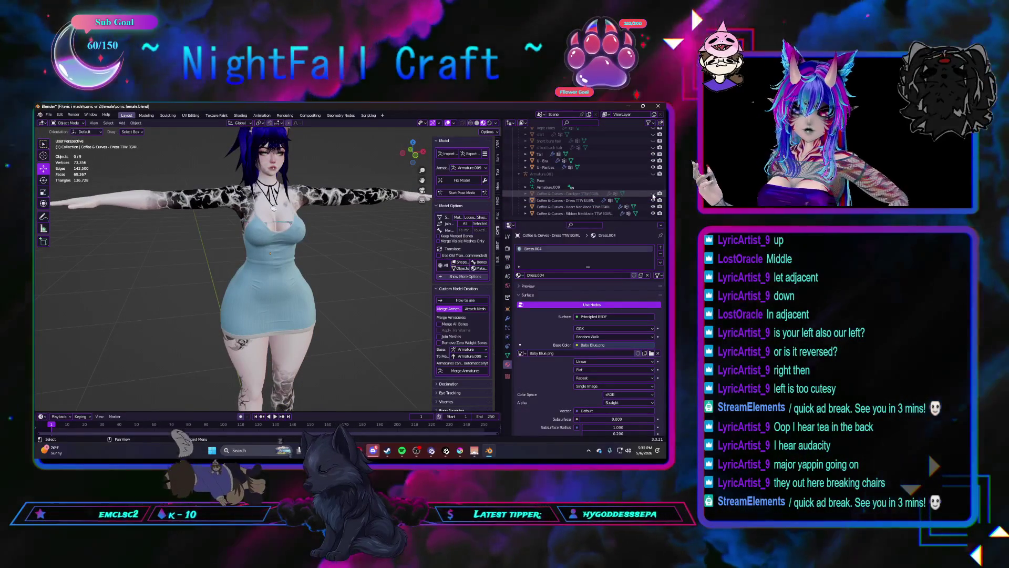
key(alt+h)
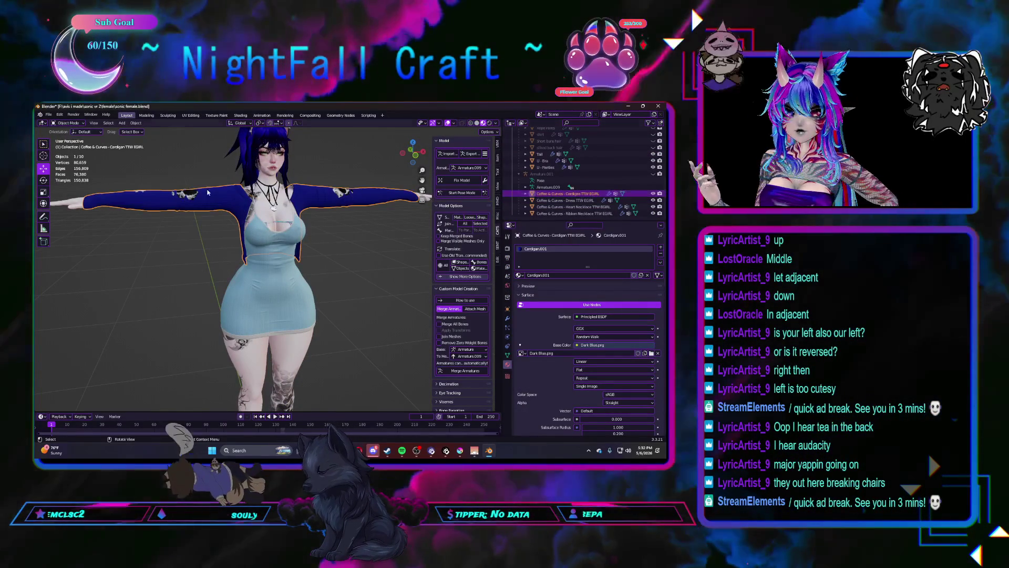
click(137, 123)
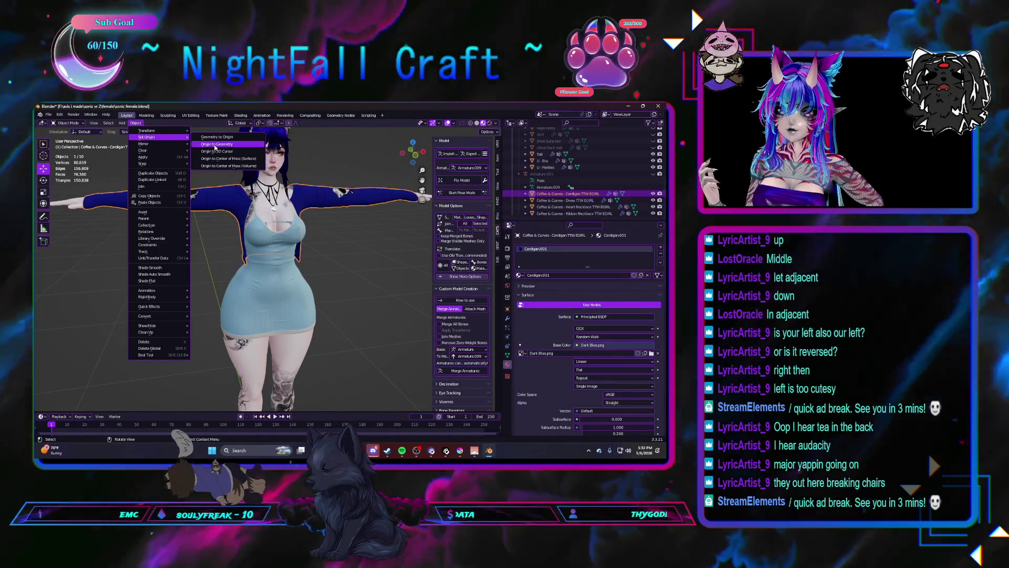
click(168, 115)
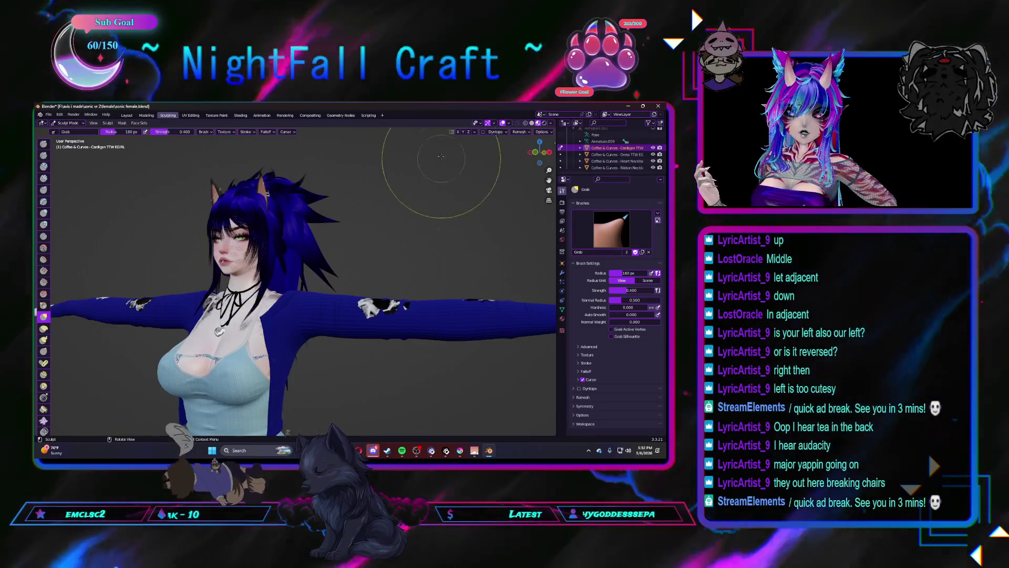
mouse_move(406, 192)
middle_down()
mouse_move(246, 294)
mouse_move(273, 307)
middle_up()
scroll(252, 303, up, 6)
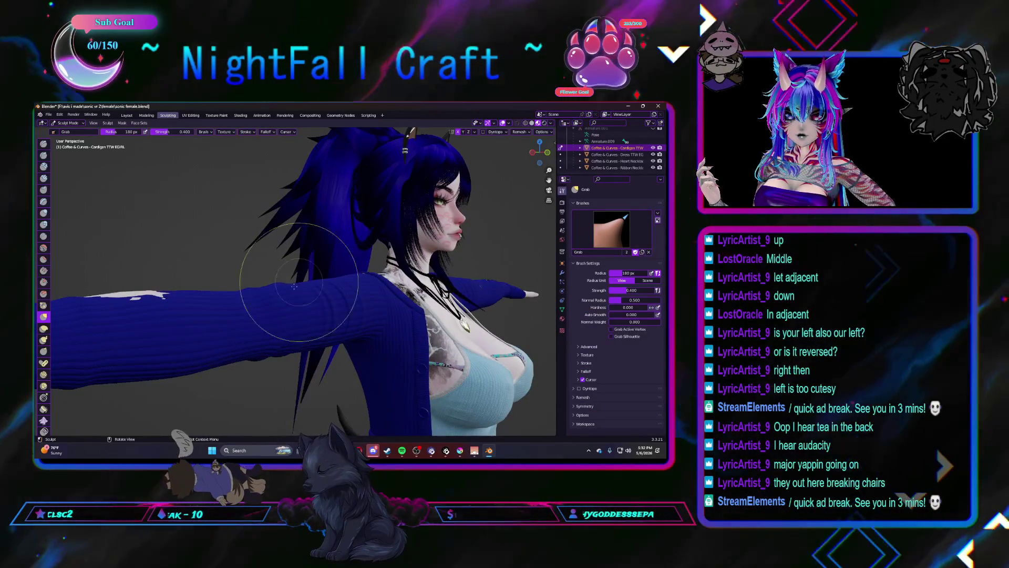
middle_drag(112, 295, 163, 307)
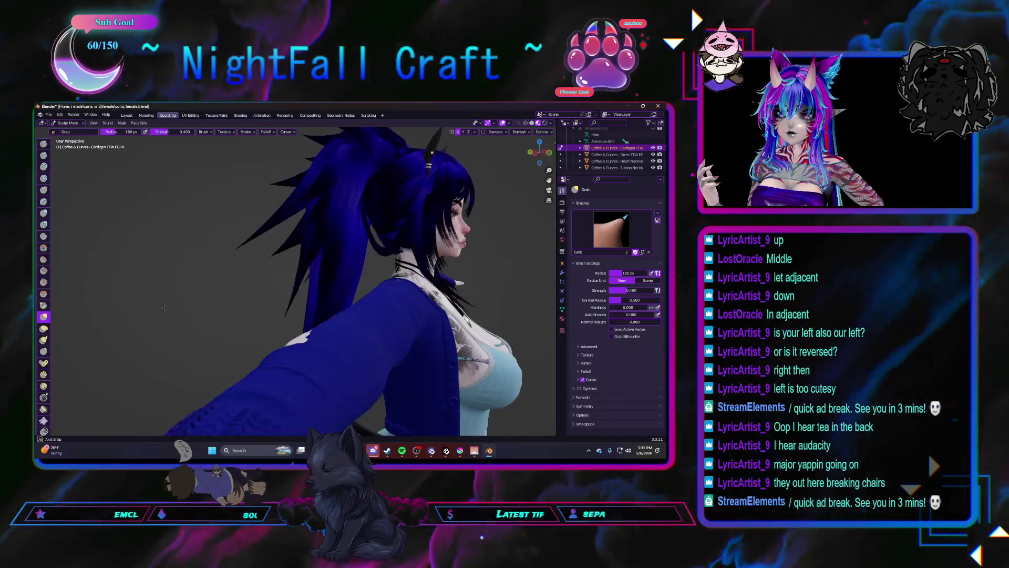
middle_drag(293, 338, 368, 338)
scroll(363, 341, up, 4)
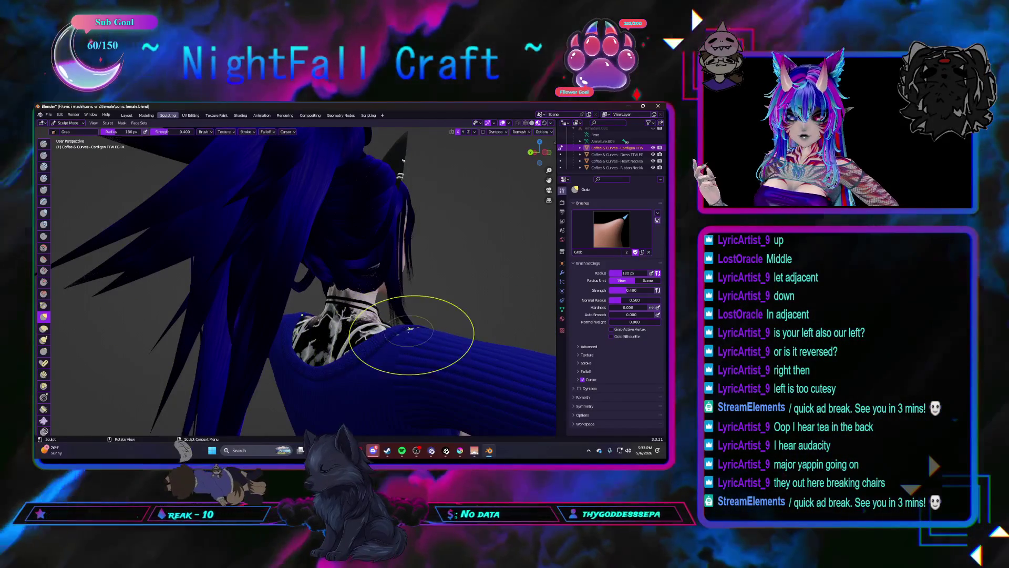
mouse_move(403, 335)
middle_down()
mouse_move(293, 360)
mouse_move(334, 344)
mouse_move(368, 360)
mouse_move(350, 346)
mouse_move(362, 314)
mouse_move(424, 326)
mouse_move(250, 332)
middle_up()
scroll(293, 361, down, 5)
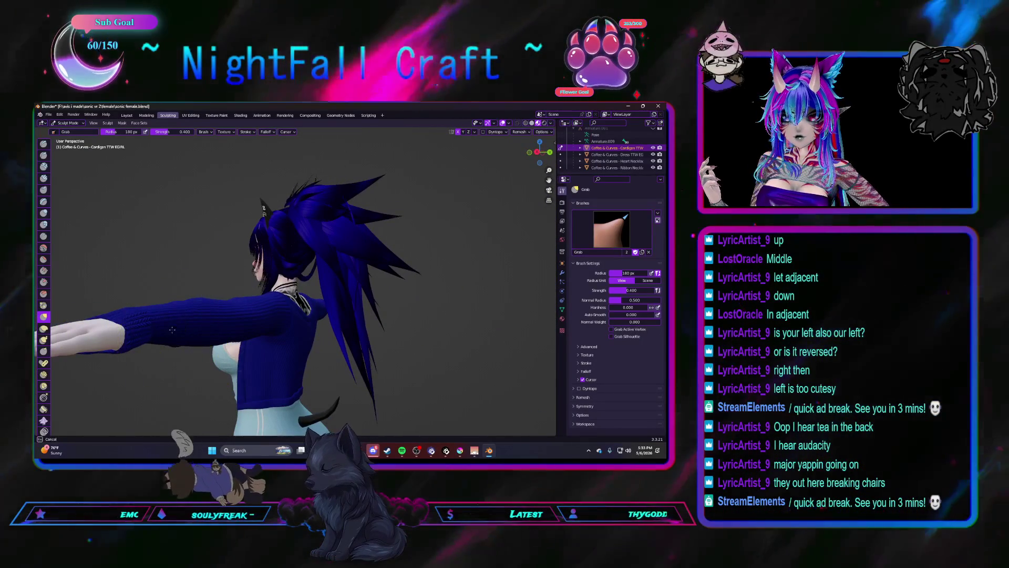
mouse_move(345, 330)
middle_down()
mouse_move(325, 313)
mouse_move(195, 340)
mouse_move(296, 362)
mouse_move(293, 352)
middle_up()
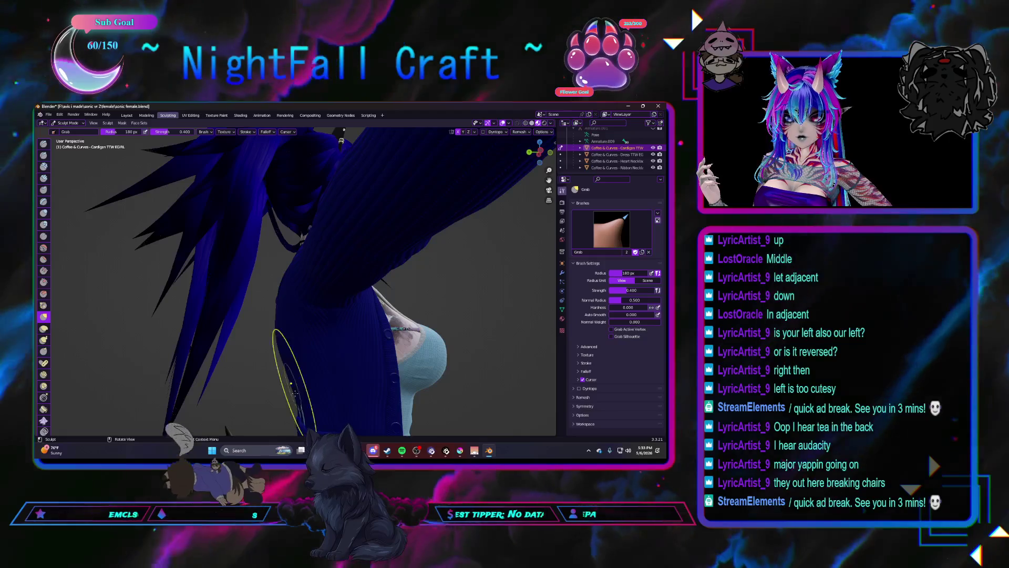
scroll(335, 377, down, 5)
middle_drag(334, 376, 364, 382)
Step: In Layout, select the pony tail hair, show 'hair down in face', and view from the front
click(129, 116)
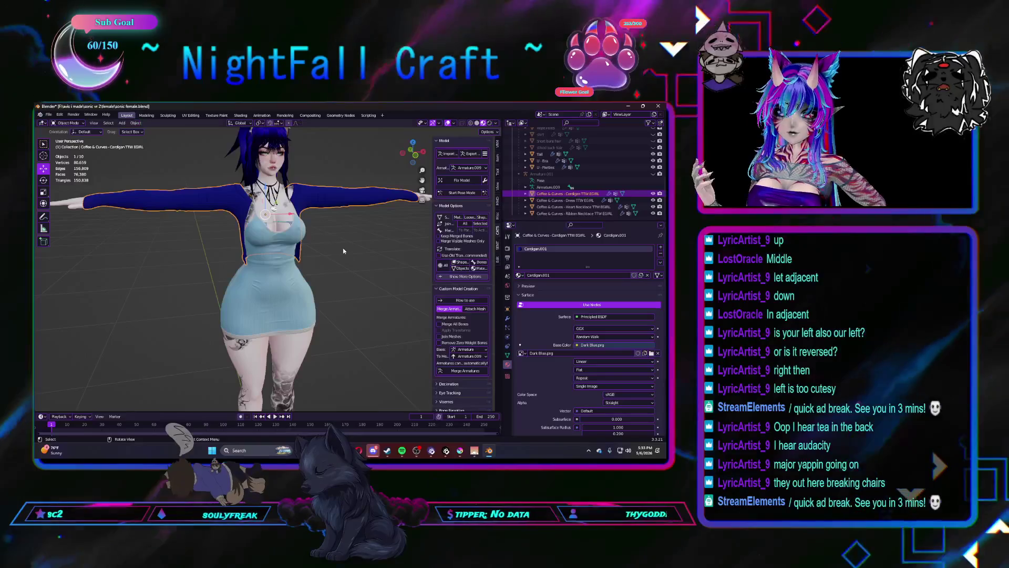
middle_drag(333, 262, 314, 278)
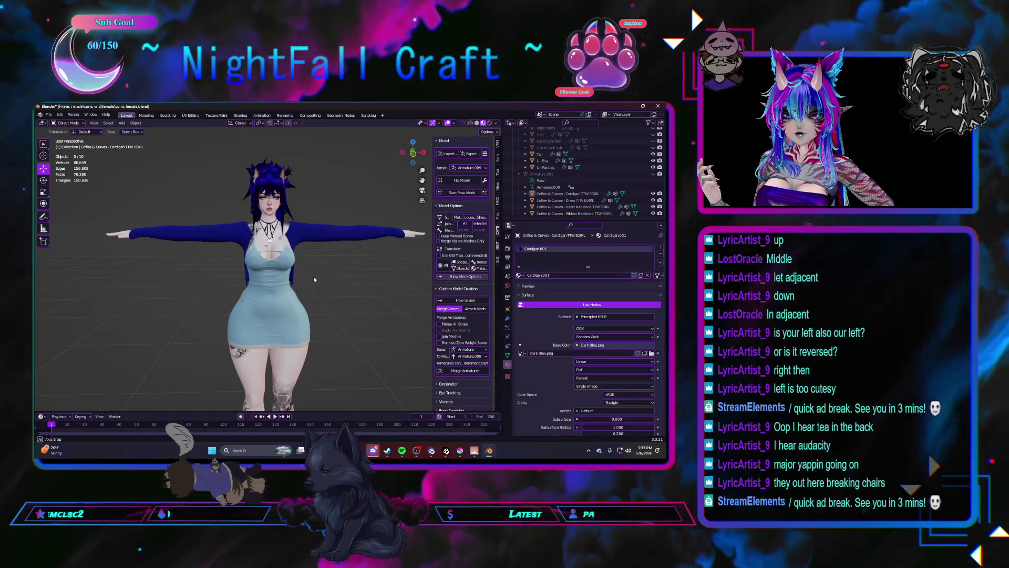
click(268, 168)
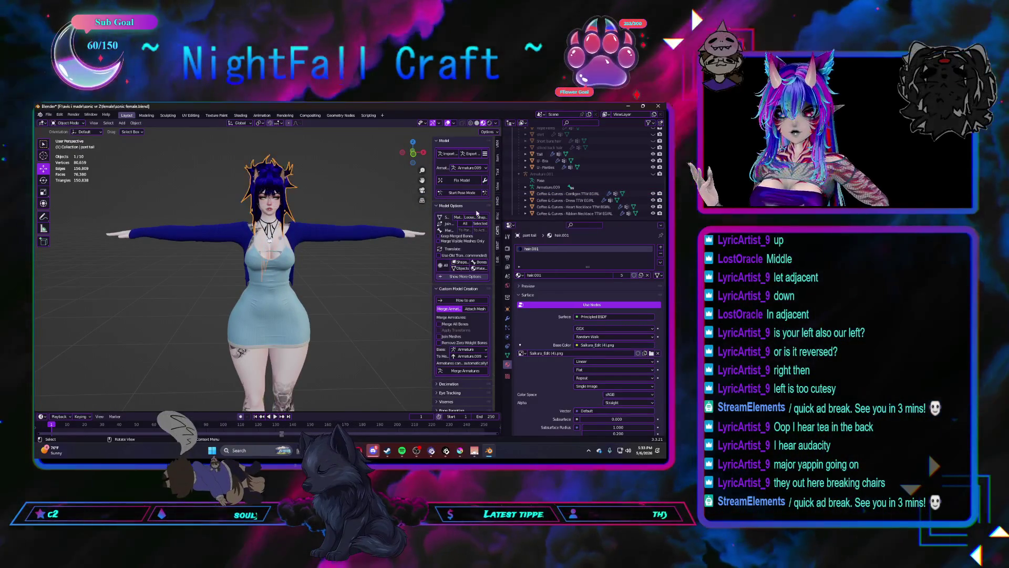
click(654, 168)
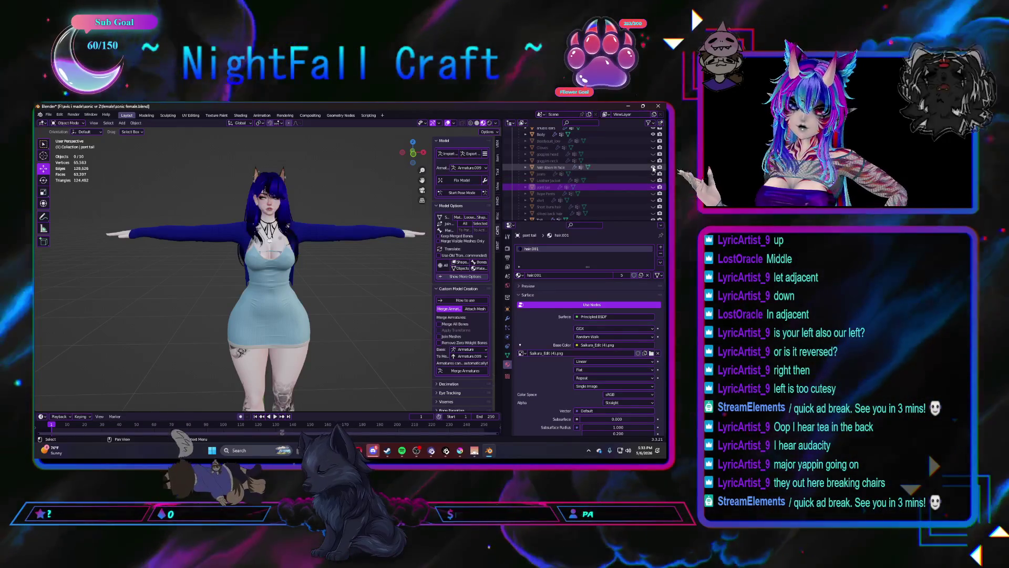
key(KP_1)
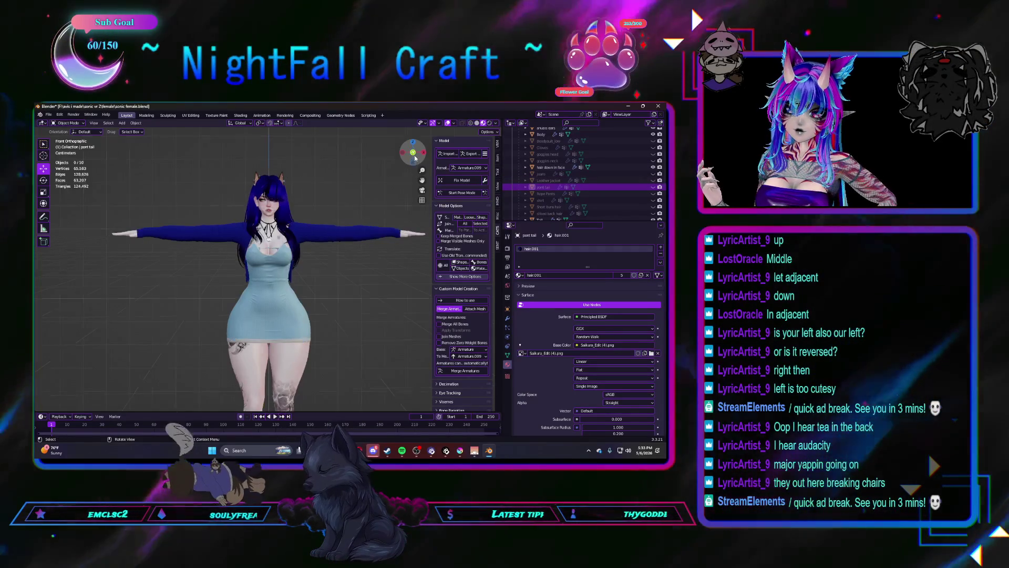
shift+middle_drag(348, 315, 336, 302)
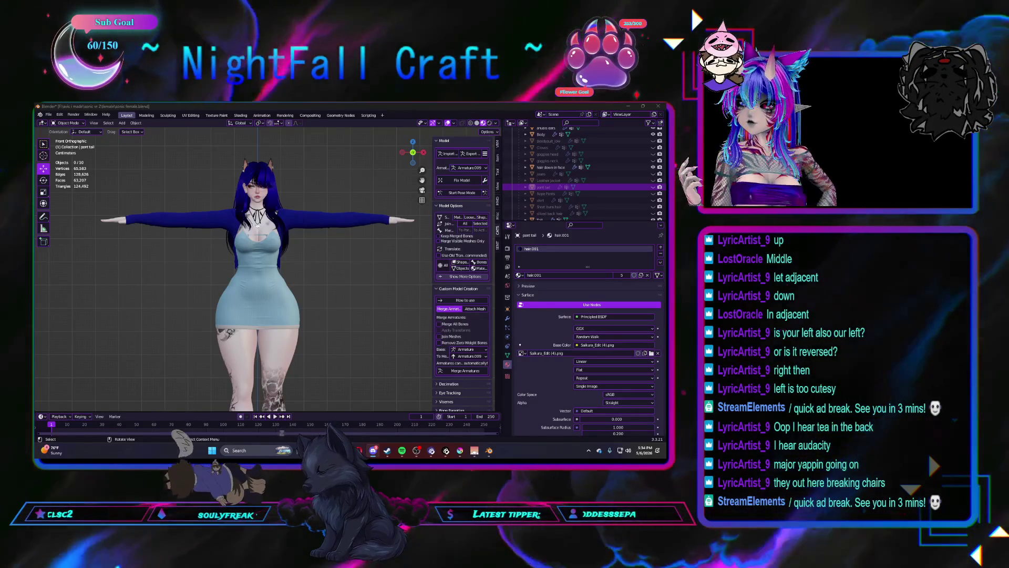
mouse_move(169, 276)
middle_down()
mouse_move(220, 299)
mouse_move(175, 292)
mouse_move(196, 308)
mouse_move(166, 303)
mouse_move(209, 307)
middle_up()
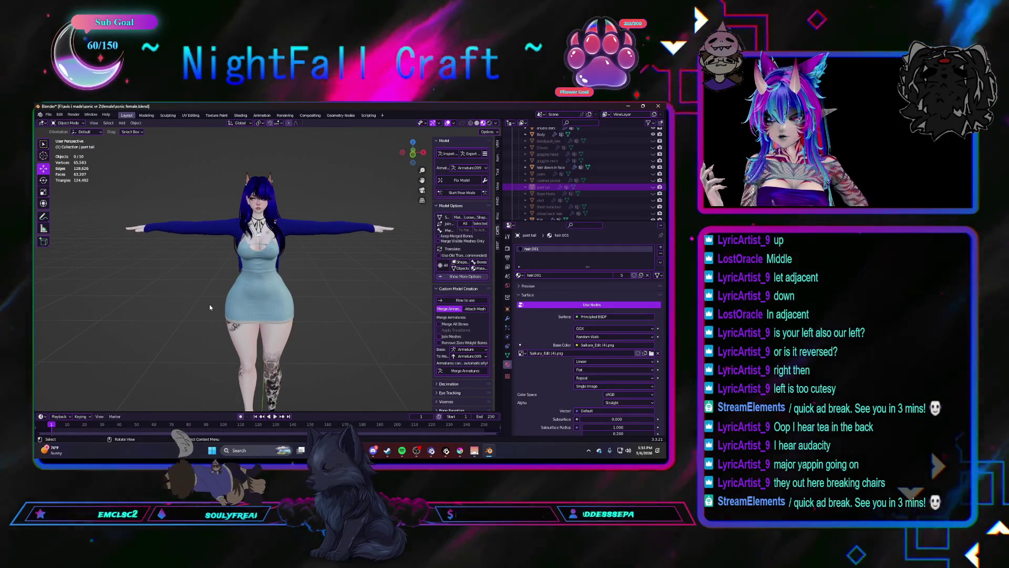
scroll(209, 303, up, 2)
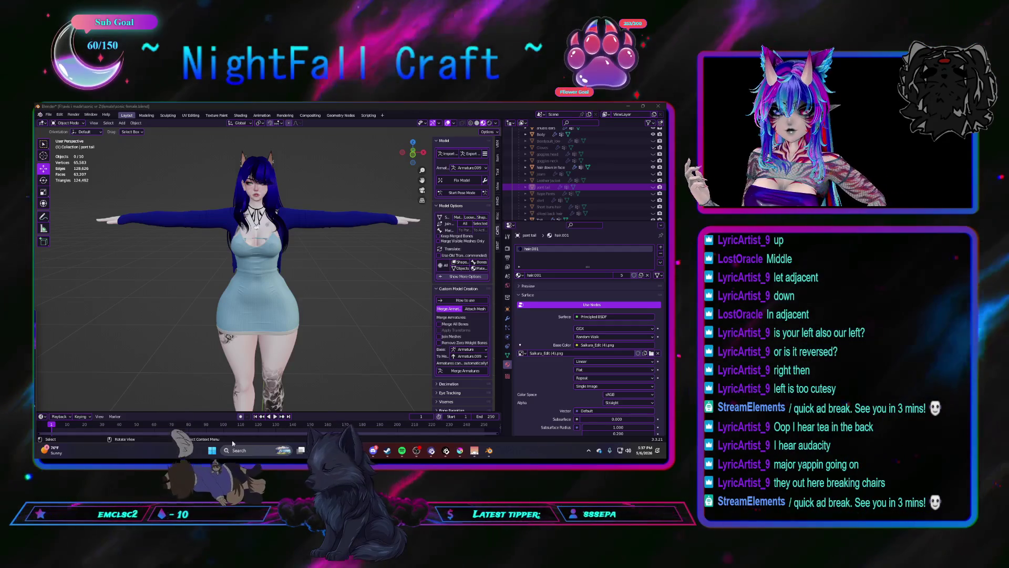
mouse_move(331, 262)
middle_down()
mouse_move(295, 277)
mouse_move(239, 278)
mouse_move(376, 277)
mouse_move(255, 273)
mouse_move(315, 276)
middle_up()
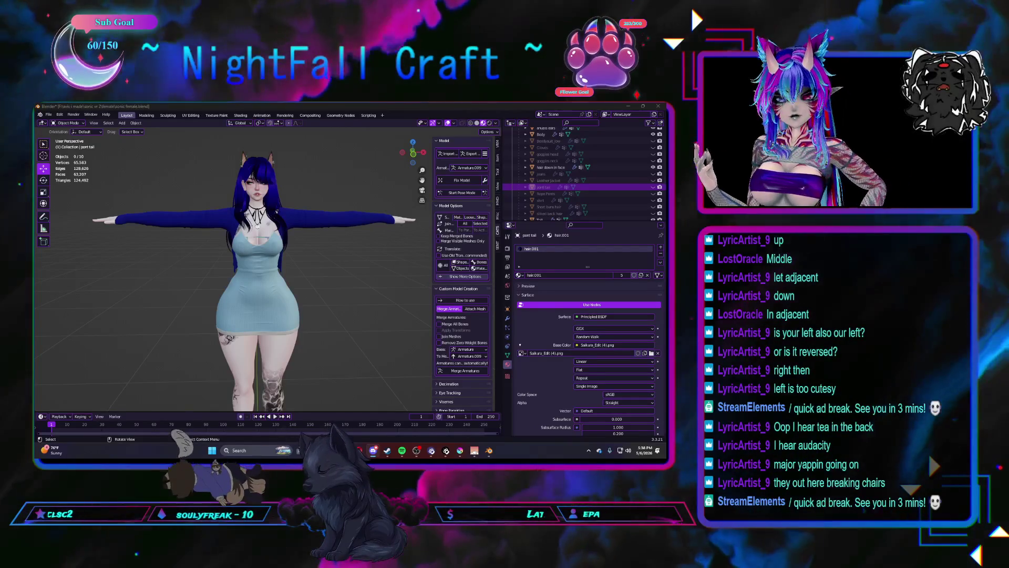
mouse_move(272, 303)
middle_down()
mouse_move(271, 294)
mouse_move(203, 303)
mouse_move(301, 307)
mouse_move(273, 317)
mouse_move(277, 327)
middle_up()
scroll(278, 308, up, 4)
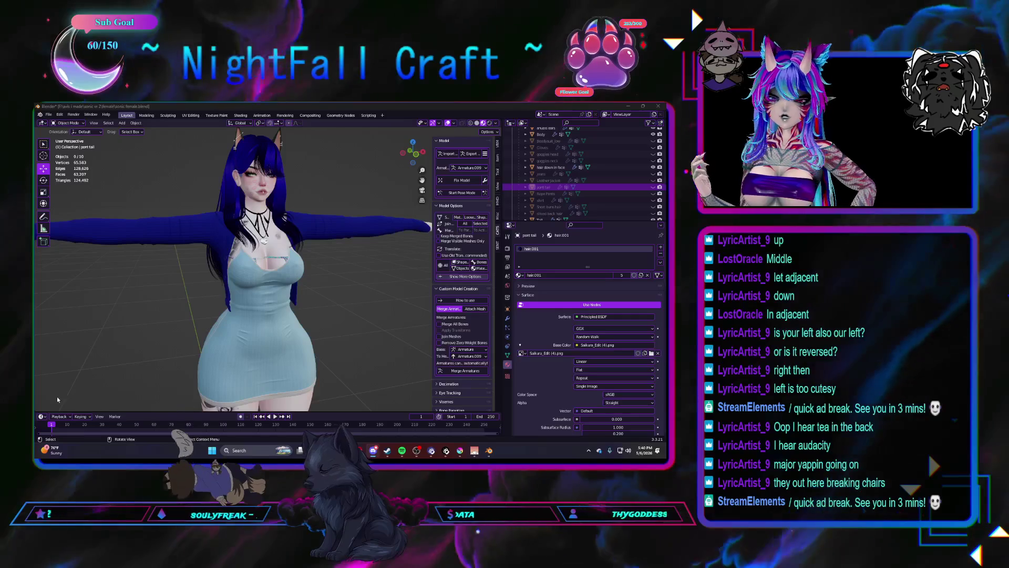
middle_drag(263, 274, 291, 324)
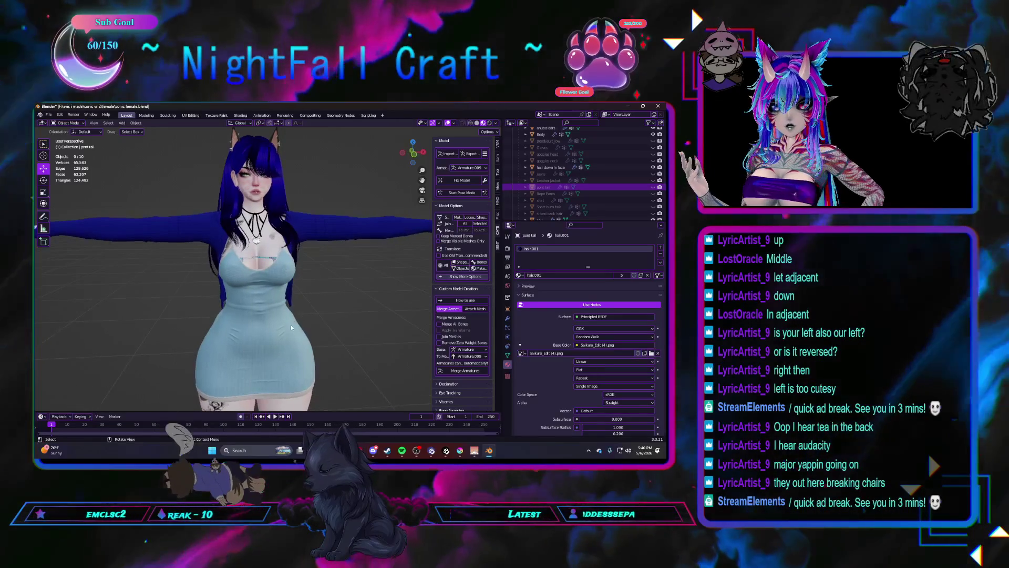
scroll(571, 207, down, 5)
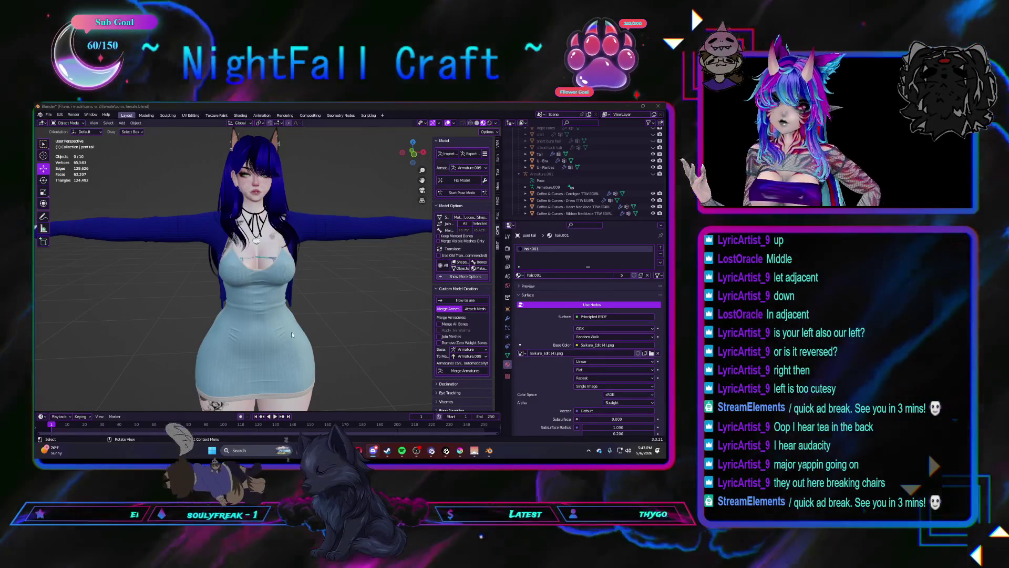
middle_drag(317, 329, 311, 326)
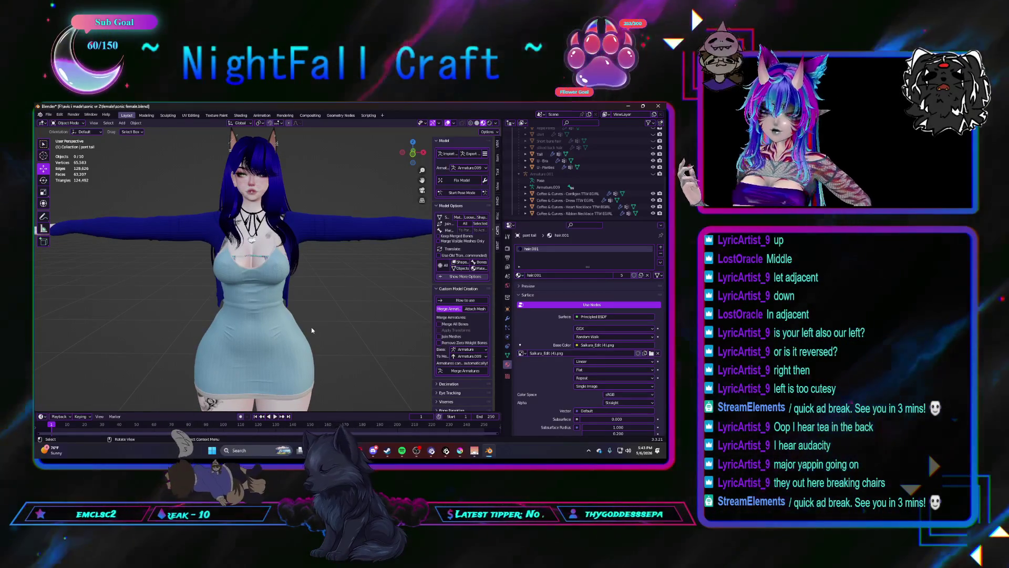
scroll(294, 317, down, 3)
Step: Unhide Armature.001 so its dark gold-trimmed jacket shows, and select it
middle_drag(291, 307, 262, 319)
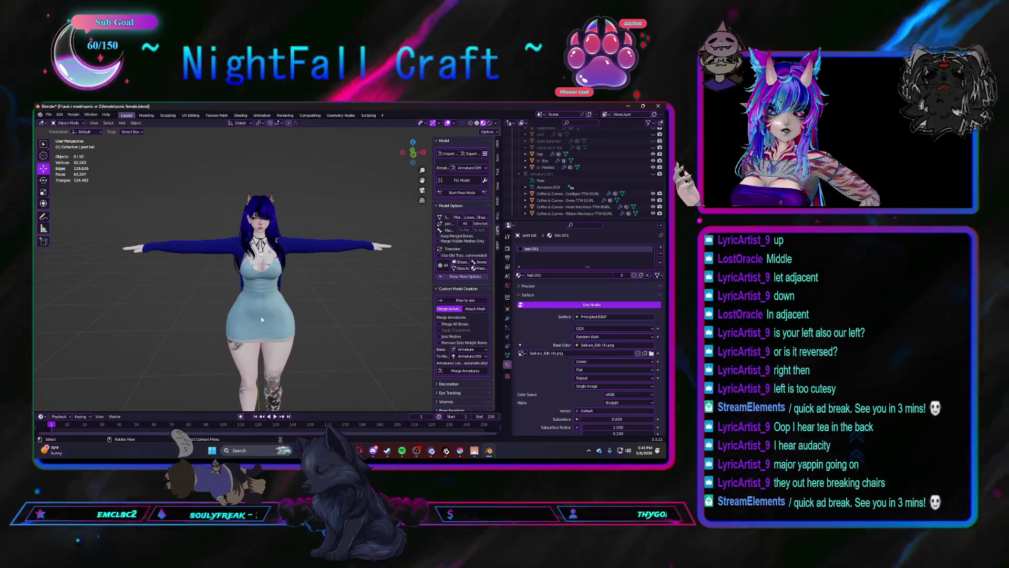
click(653, 174)
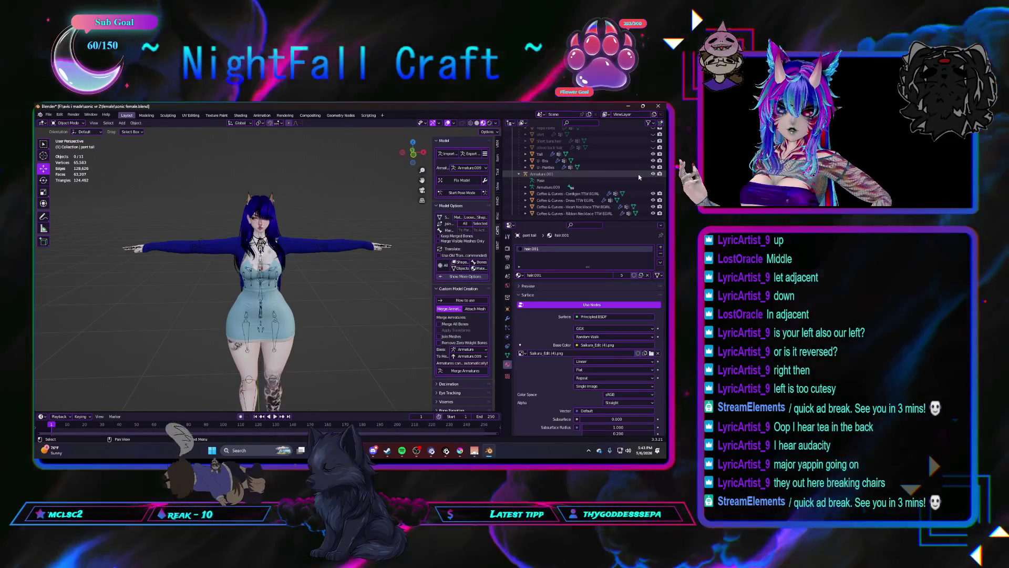
click(637, 174)
Step: Run Merge Armatures to merge Armature.001's outfit into the avatar's armature
scroll(289, 323, down, 2)
mouse_move(288, 319)
shift+middle_down()
mouse_move(317, 303)
mouse_move(300, 300)
mouse_move(315, 272)
mouse_move(317, 282)
shift+middle_up()
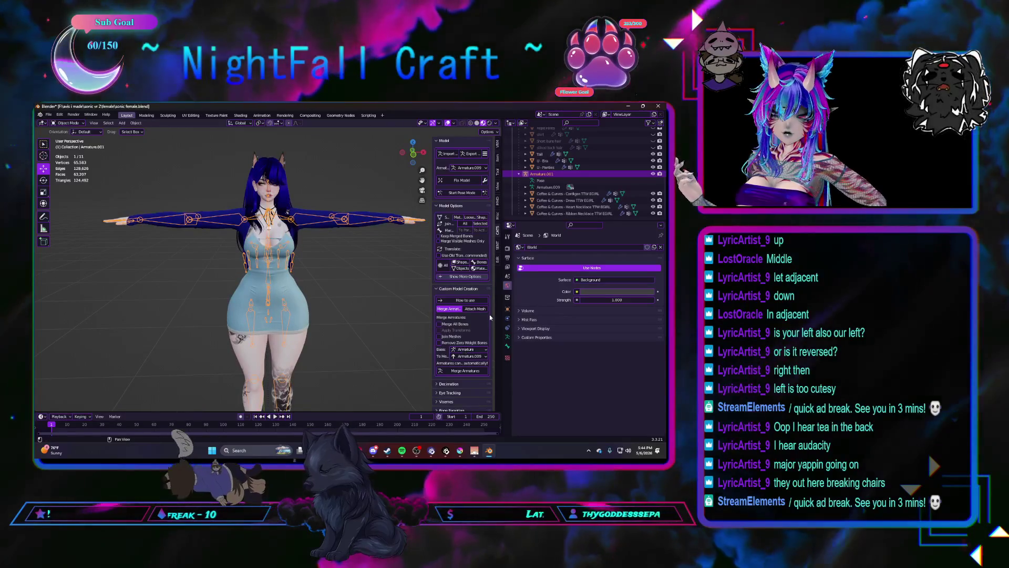
click(465, 371)
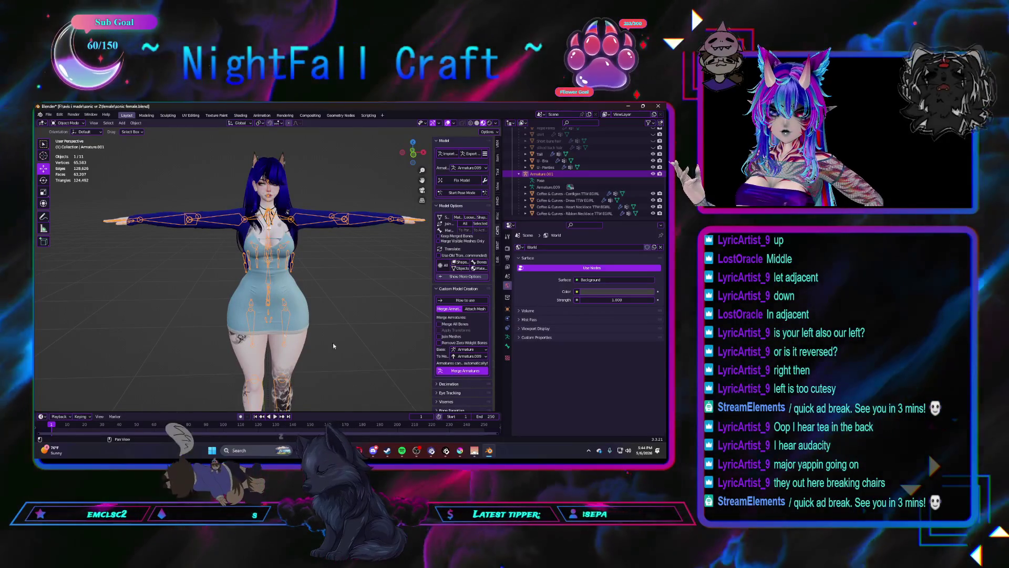
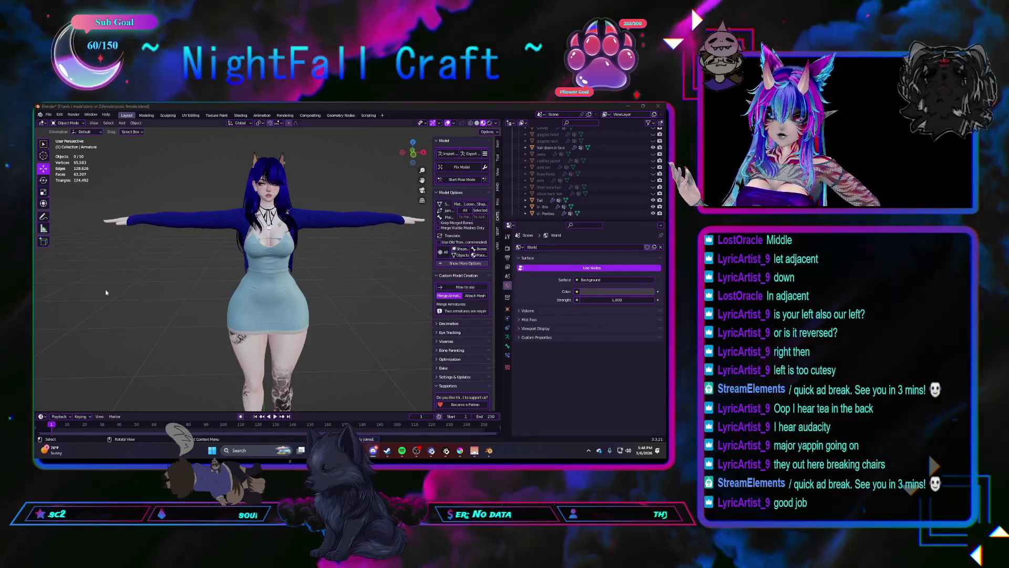
Step: In Pose Mode, rotate-test the right thigh jiggle, right leg and Tummy jiggle bones
mouse_move(243, 276)
middle_down()
mouse_move(218, 277)
mouse_move(270, 280)
mouse_move(258, 292)
middle_up()
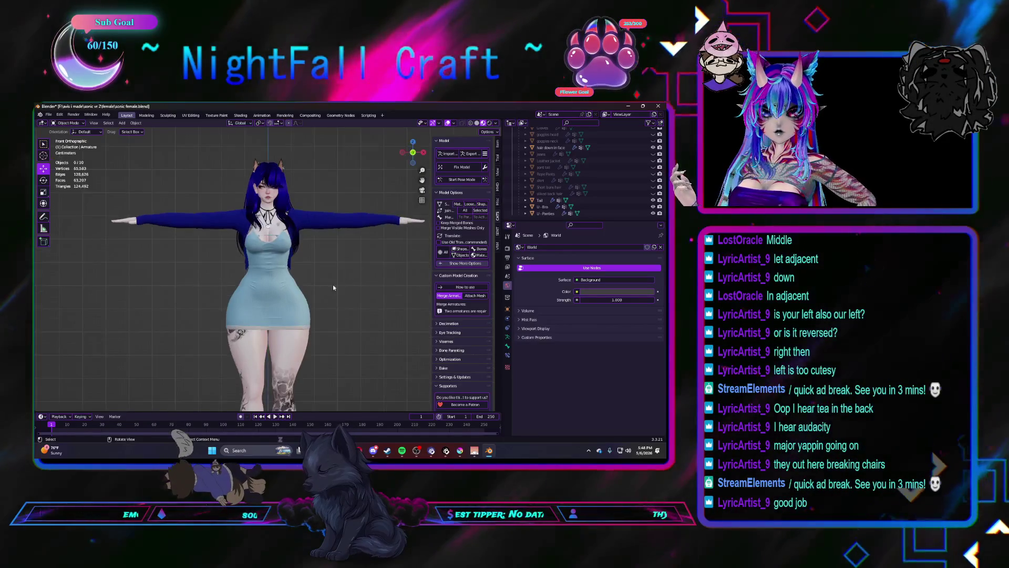
mouse_move(293, 272)
middle_down()
mouse_move(346, 278)
mouse_move(243, 274)
middle_up()
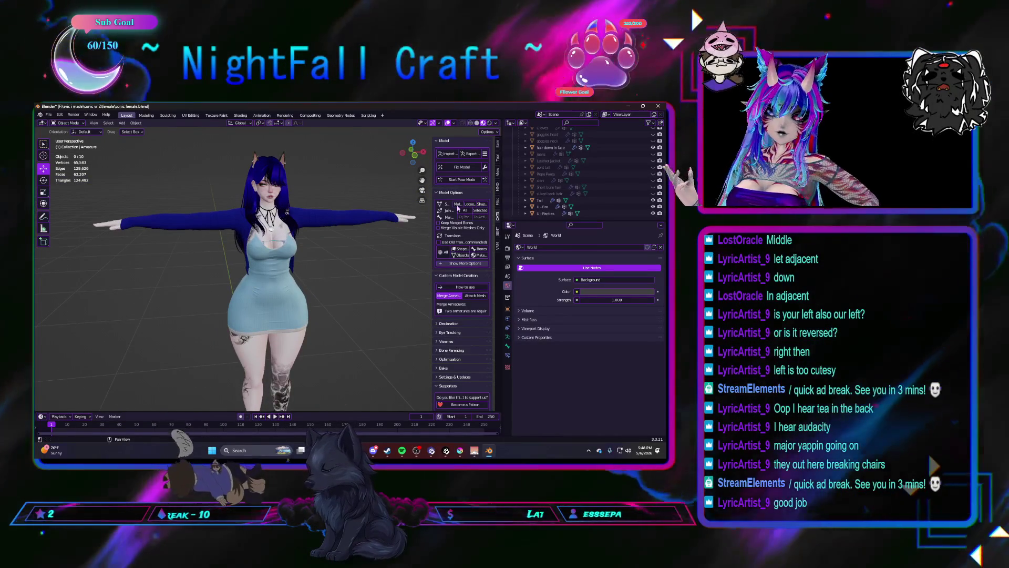
key(ctrl+Tab)
scroll(313, 295, up, 5)
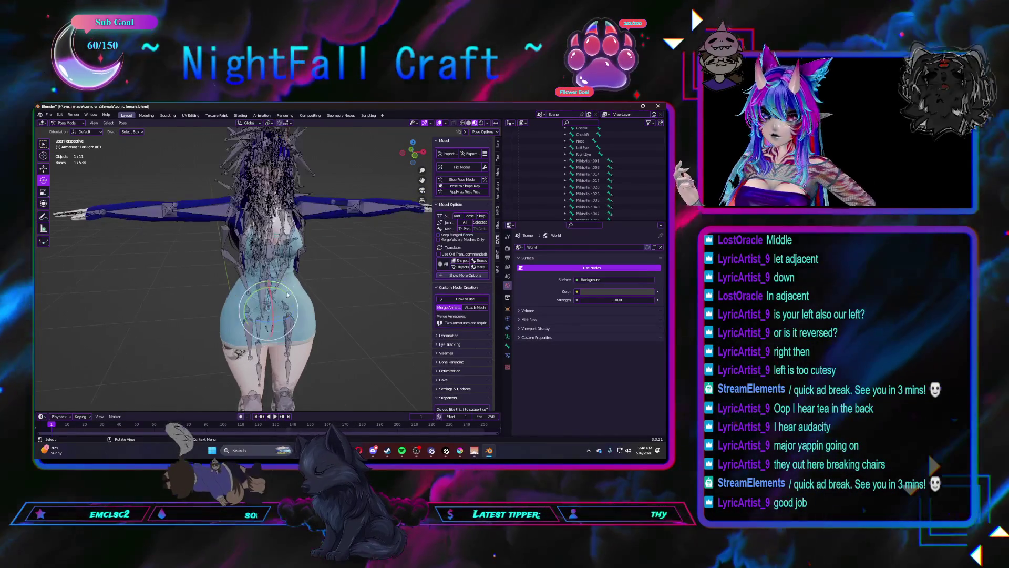
middle_drag(334, 304, 226, 334)
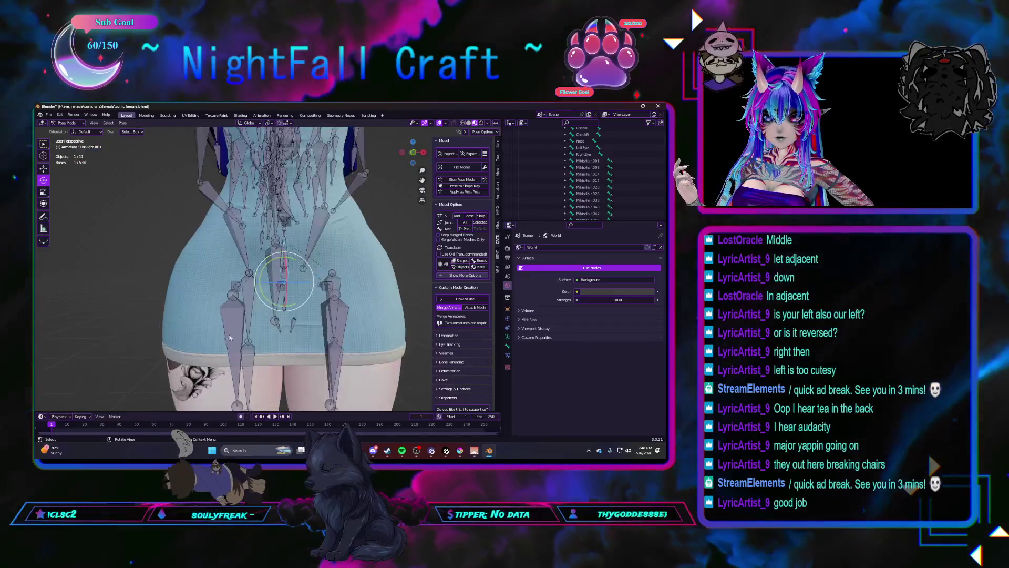
scroll(226, 334, up, 2)
mouse_move(226, 271)
mouse_down()
mouse_move(235, 270)
mouse_move(215, 273)
mouse_up()
click(216, 276)
mouse_move(216, 273)
middle_down()
mouse_move(244, 272)
mouse_move(280, 314)
middle_up()
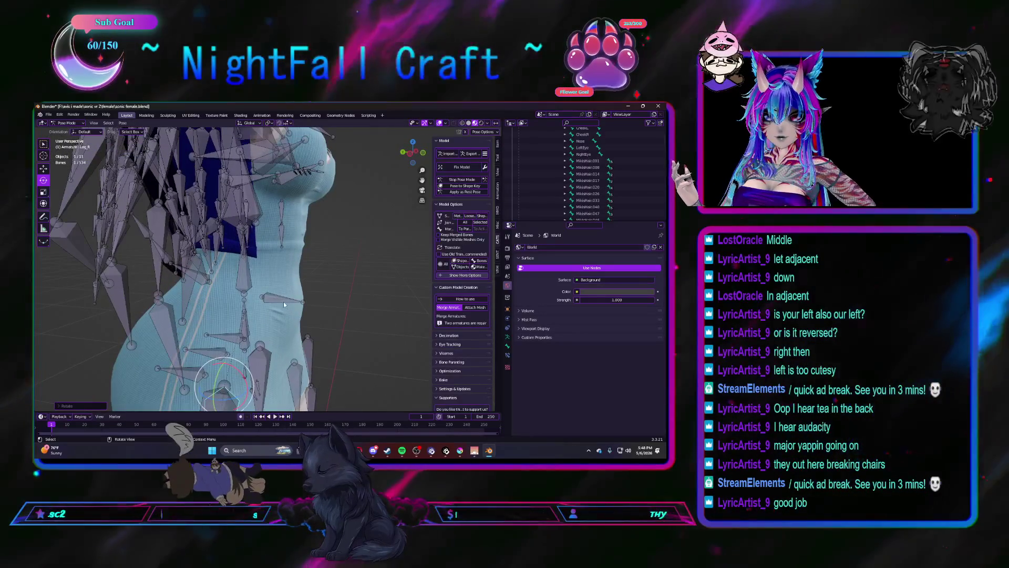
click(282, 301)
drag(288, 292, 286, 292)
mouse_move(286, 293)
middle_down()
mouse_move(240, 302)
mouse_move(251, 300)
middle_up()
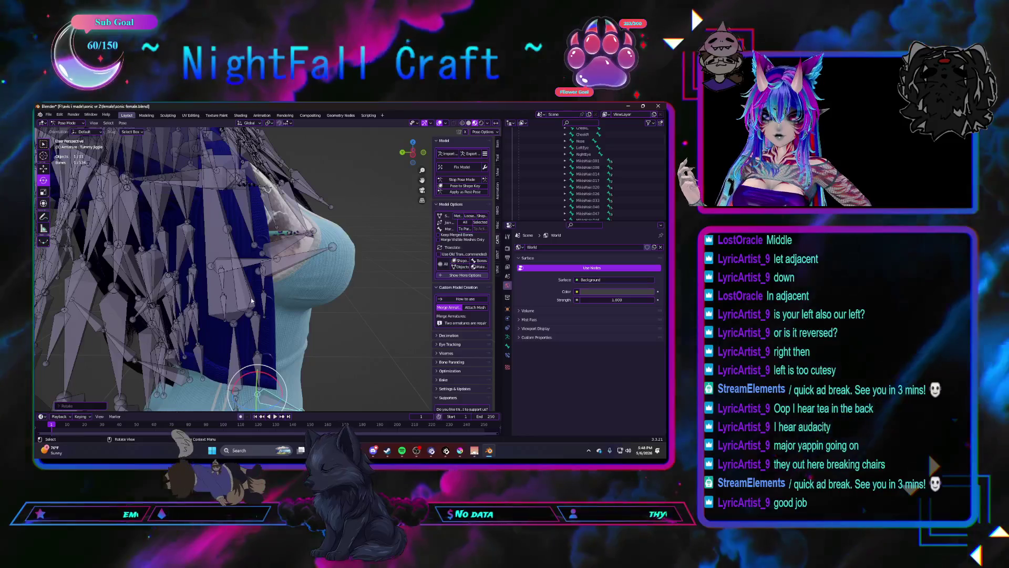
Step: Test the cardigan root bone, then merge its weights into the Chest bone with CATS
click(251, 300)
drag(251, 292, 255, 296)
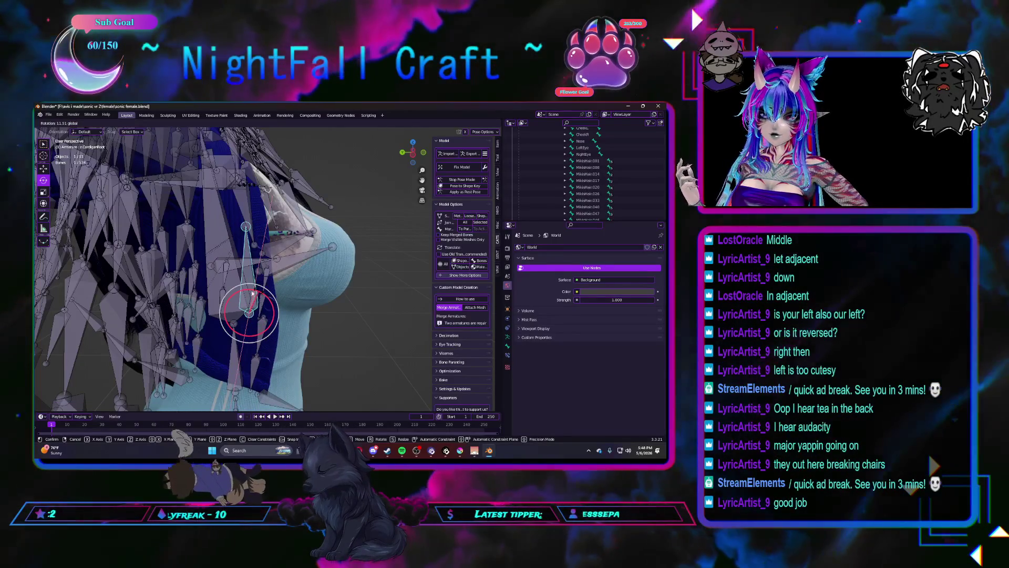
click(256, 296)
shift+click(229, 273)
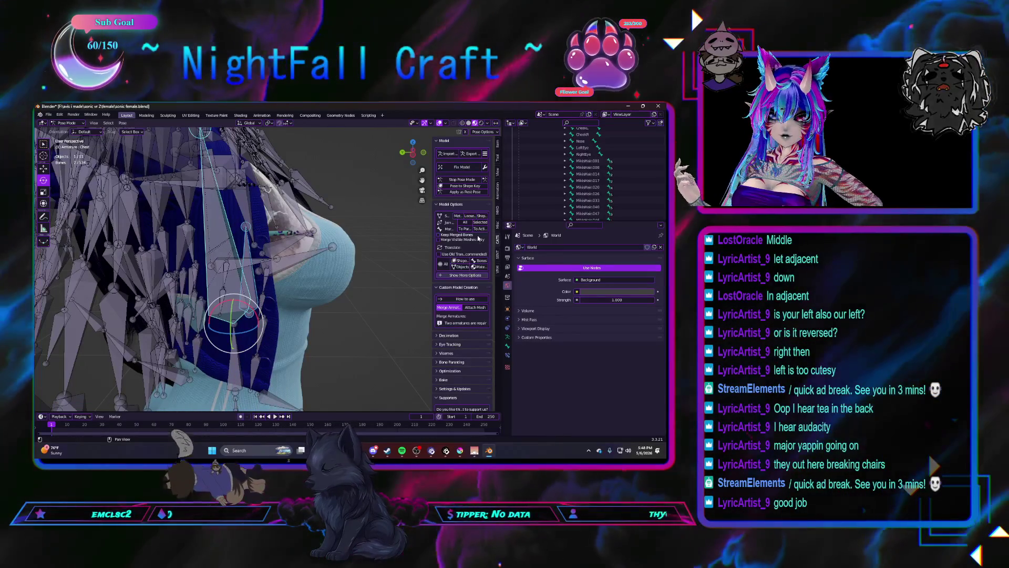
click(479, 228)
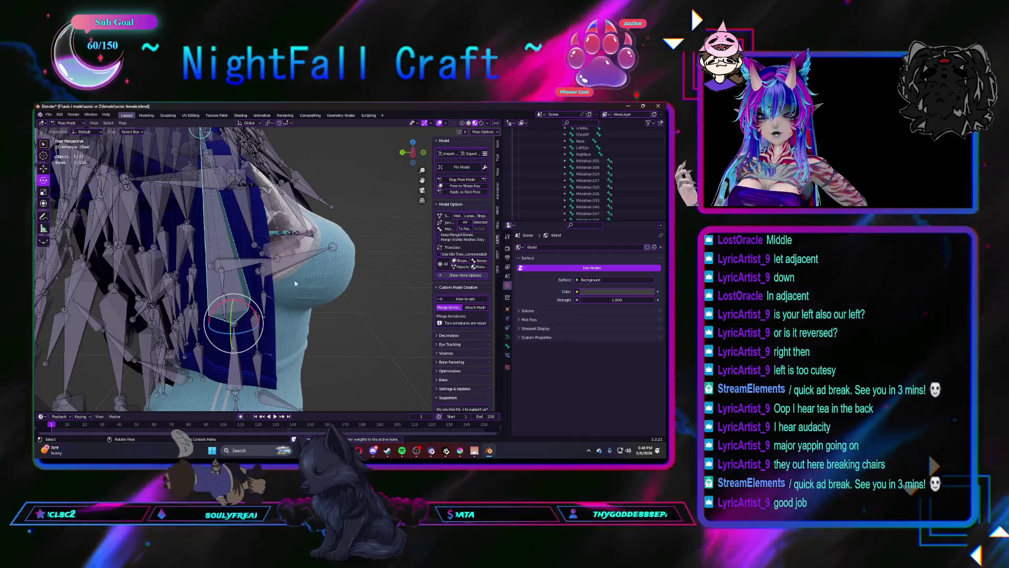
Step: Rotate-test Boob_Root and the right shoulder, then undo back to the T-pose in Object Mode
click(230, 250)
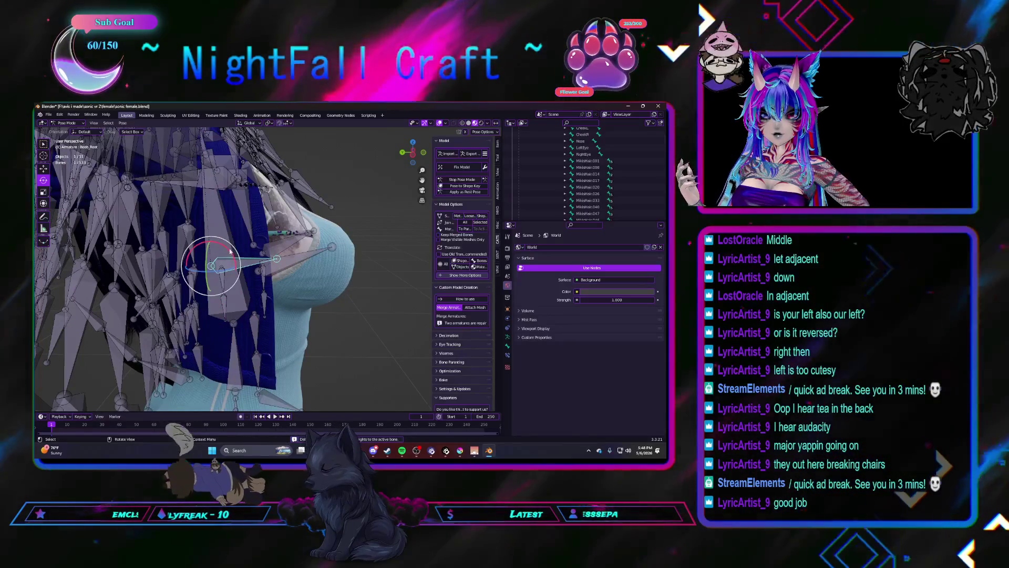
drag(230, 251, 227, 243)
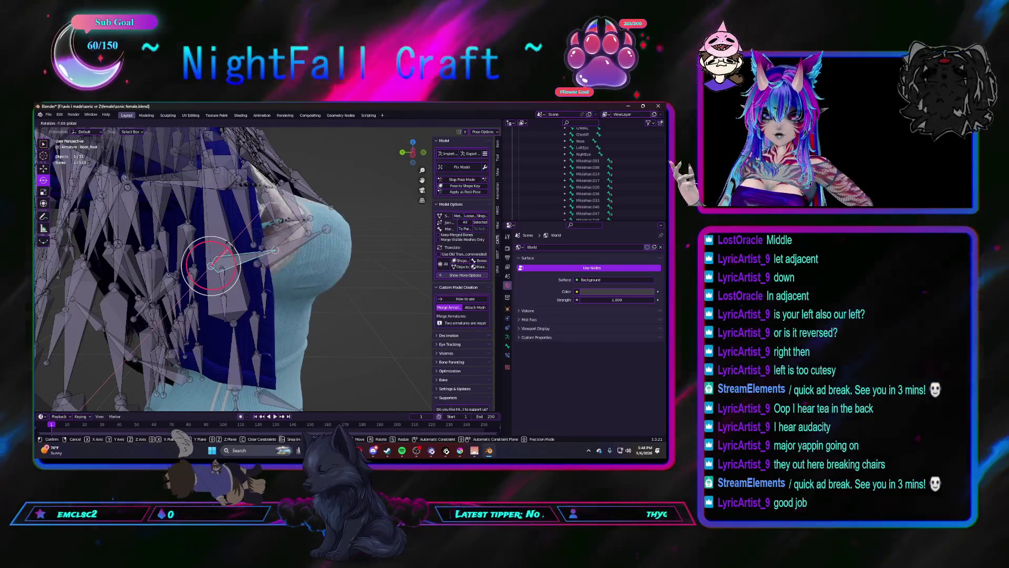
mouse_move(262, 233)
middle_down()
mouse_move(243, 293)
mouse_move(192, 310)
middle_up()
scroll(243, 292, up, 3)
click(234, 280)
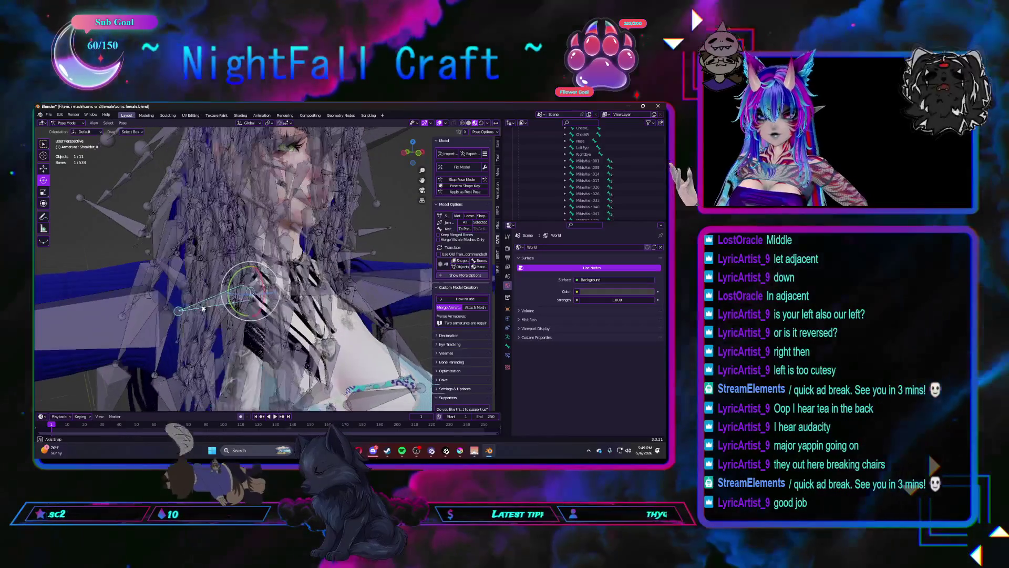
drag(235, 281, 232, 290)
scroll(232, 290, down, 4)
mouse_move(247, 284)
middle_down()
mouse_move(268, 302)
mouse_move(284, 294)
middle_up()
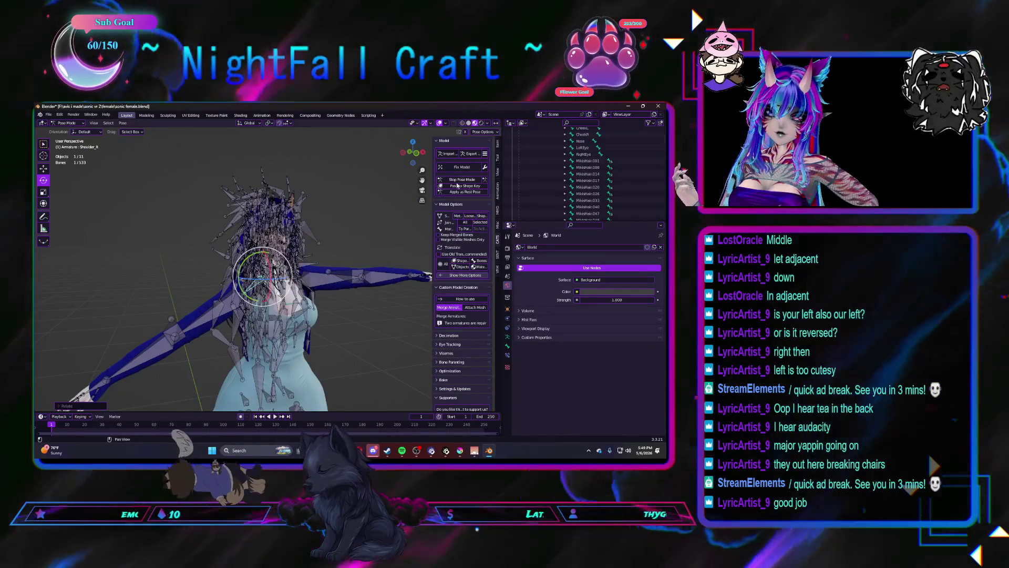
key(ctrl+z)
key(ctrl+z)
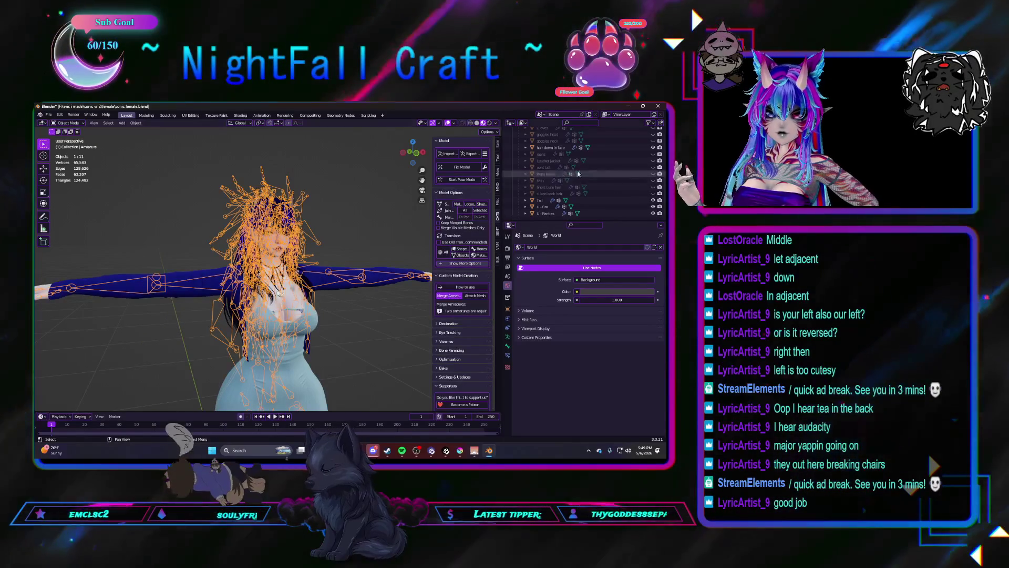
Step: Hide the selected armature with H and switch to Front Orthographic view
scroll(632, 165, up, 1)
key(h)
scroll(334, 264, down, 3)
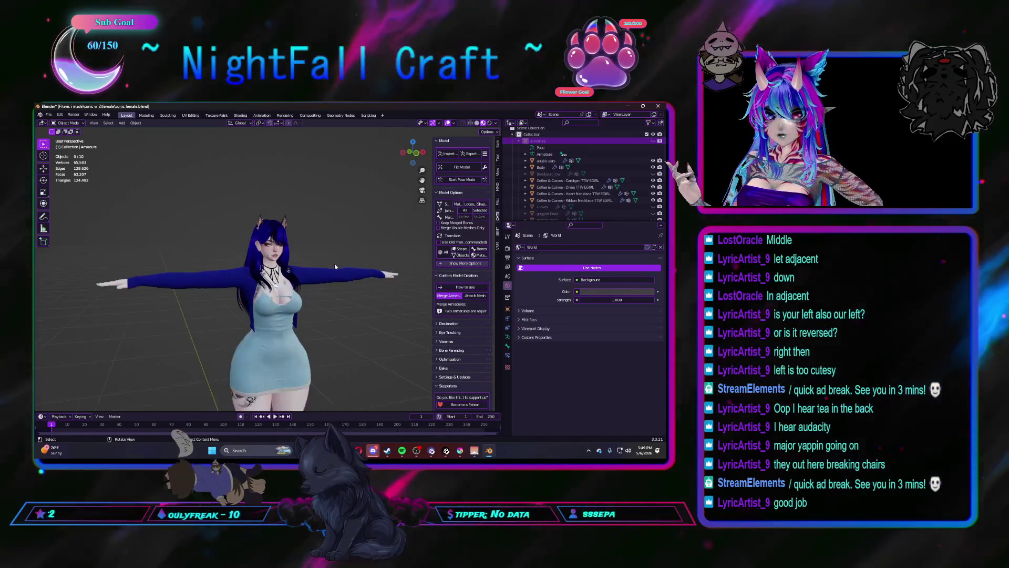
click(415, 154)
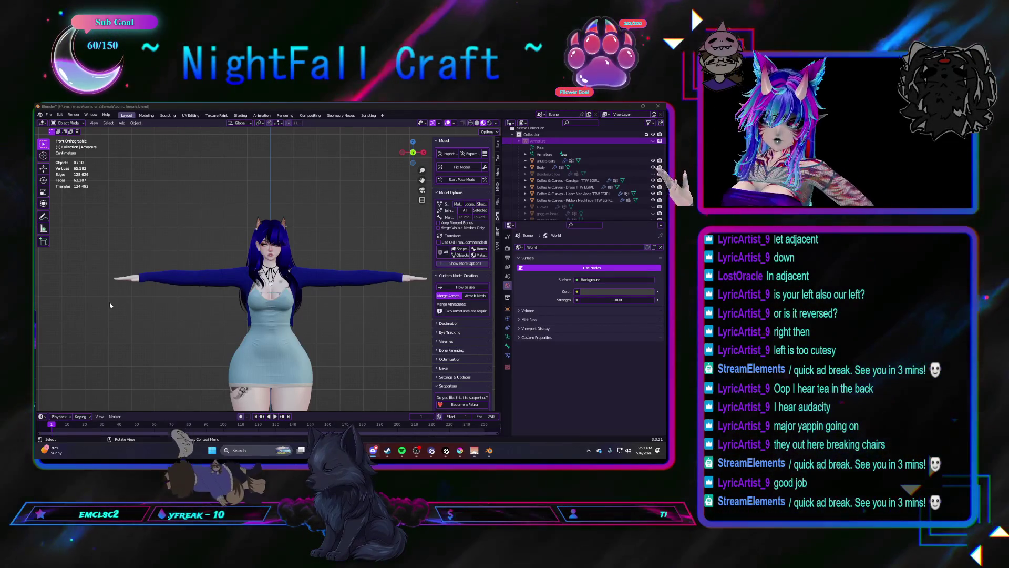
Step: Orbit around the avatar, then return to a straight-on front view with numpad 1
middle_drag(210, 307, 219, 317)
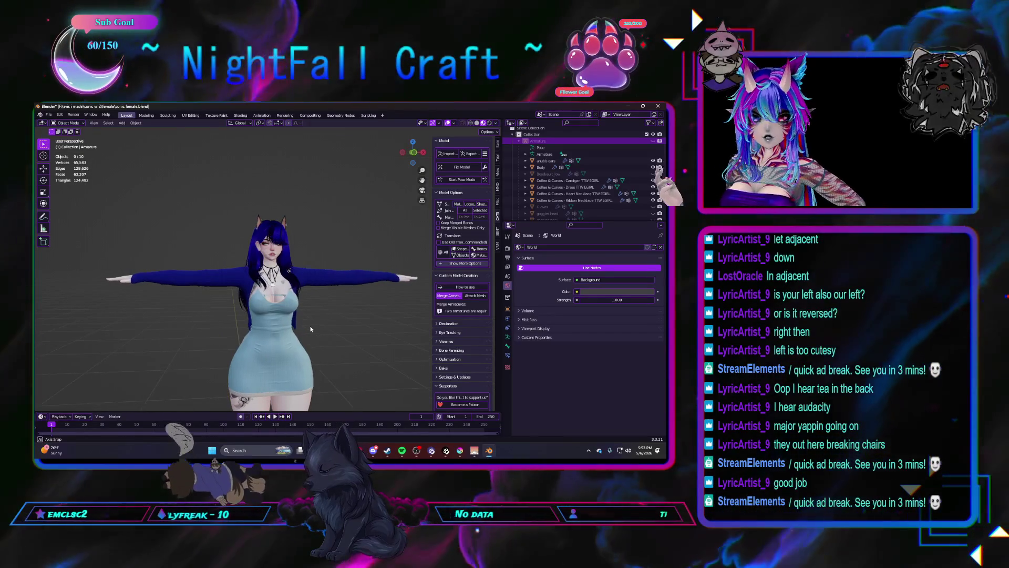
scroll(297, 323, down, 2)
mouse_move(297, 323)
middle_down()
mouse_move(310, 324)
mouse_move(299, 334)
mouse_move(294, 313)
middle_up()
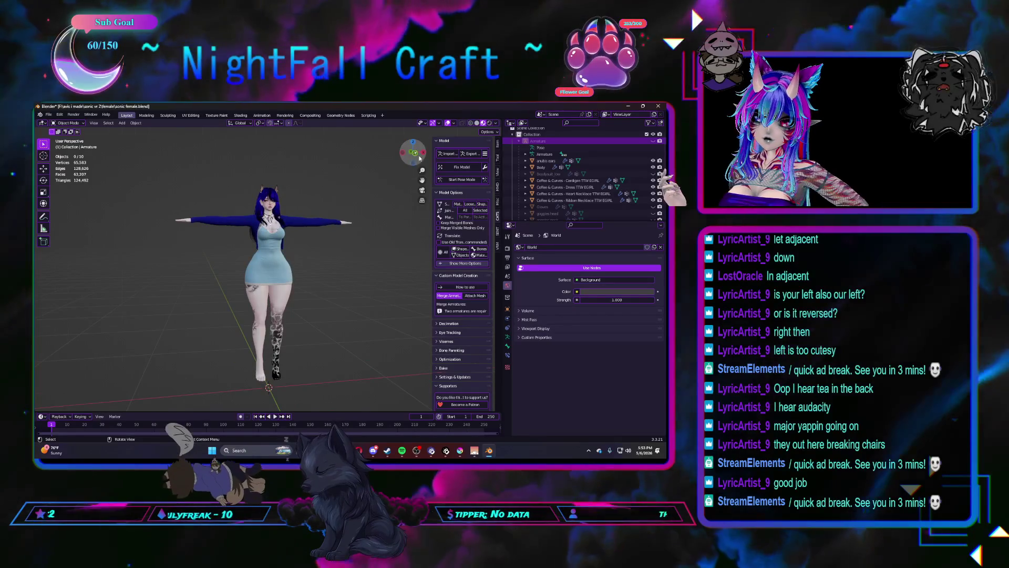
key(KP_1)
shift+middle_drag(310, 281, 313, 286)
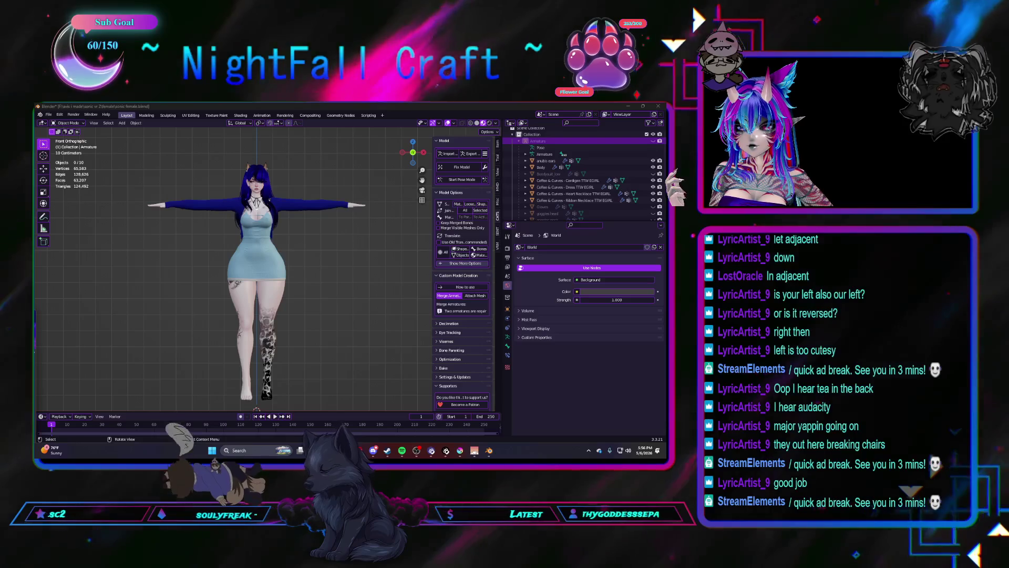
Step: Extract the MOON BOOTs zip into avis i made > sonic vr 2 > female, then close WinRAR
key(alt+Tab)
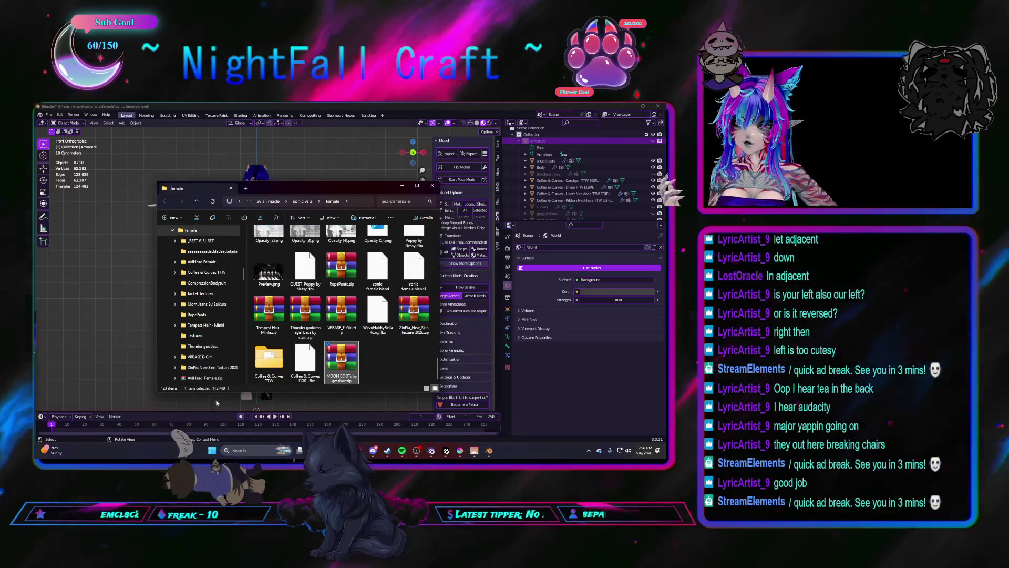
double_click(340, 364)
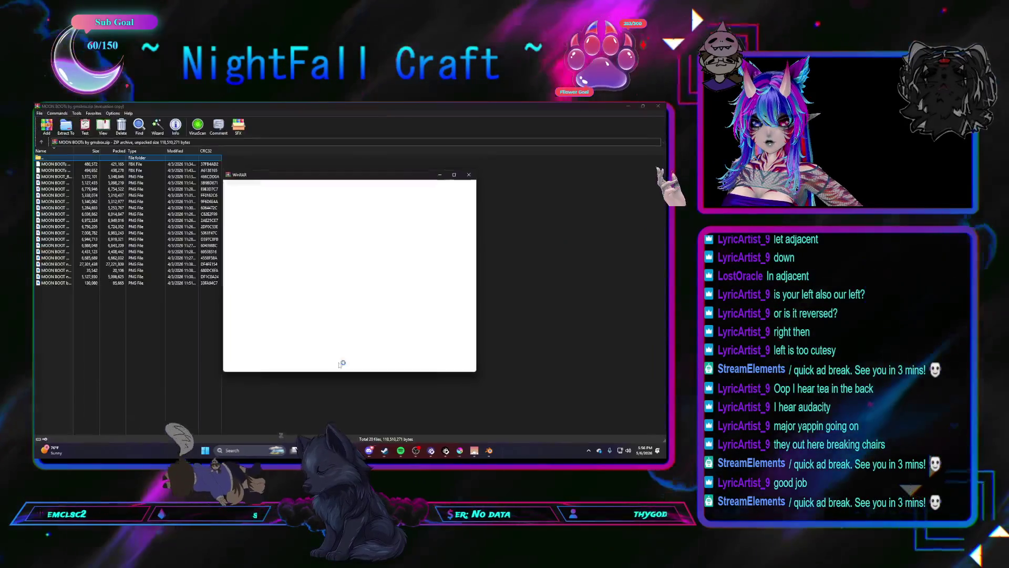
click(65, 126)
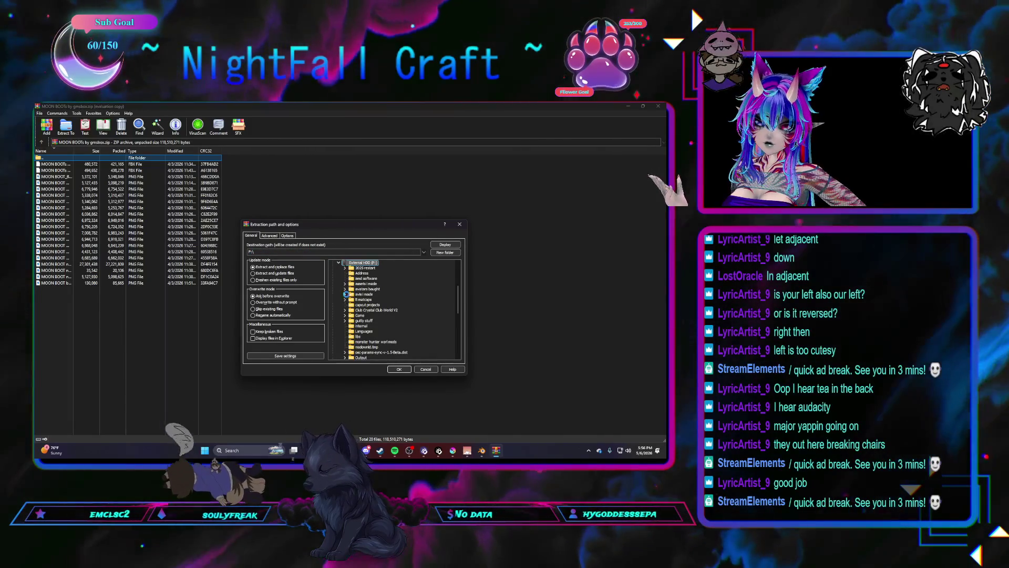
click(346, 295)
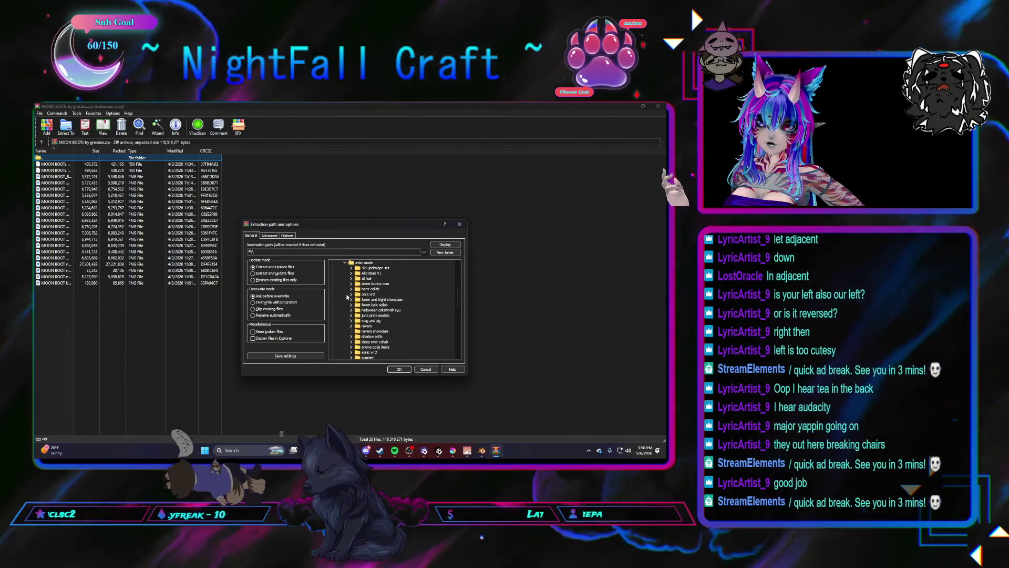
scroll(347, 297, down, 1)
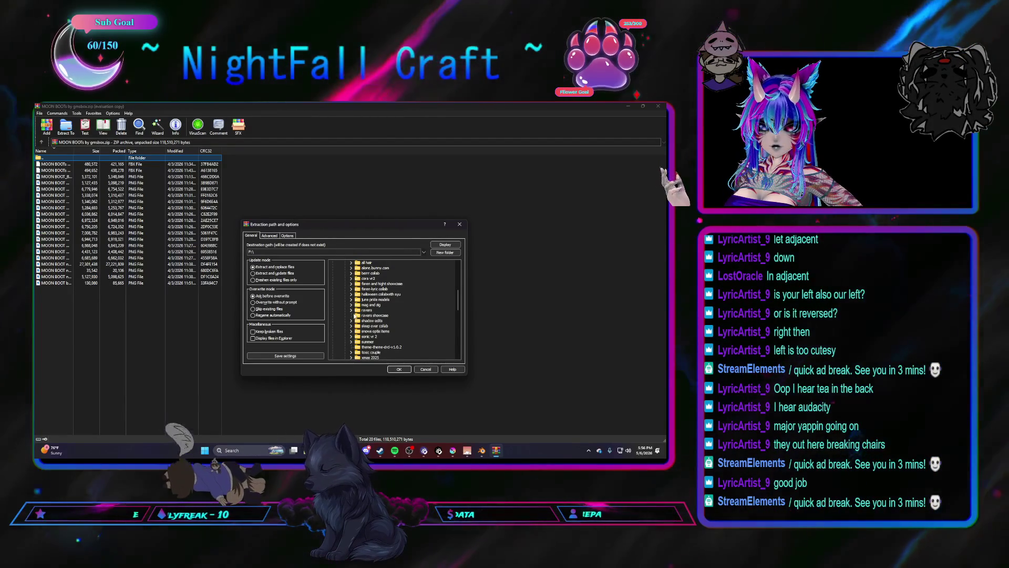
click(351, 337)
click(372, 341)
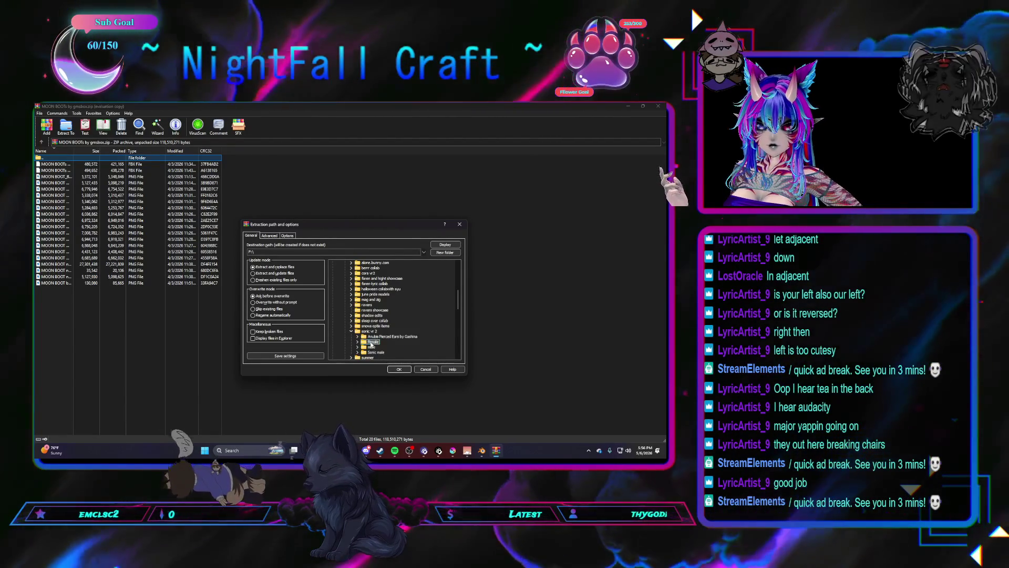
click(399, 370)
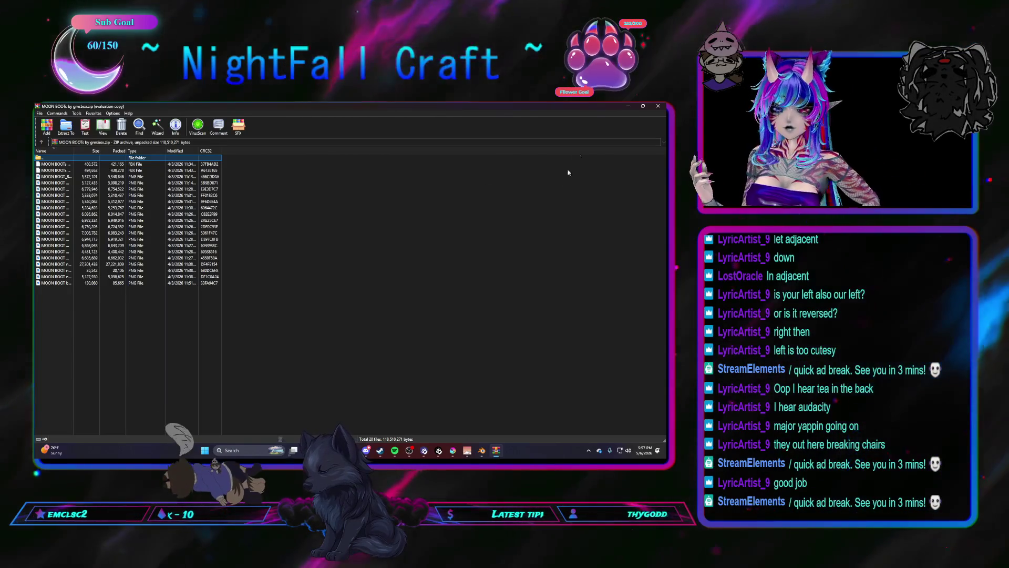
click(658, 106)
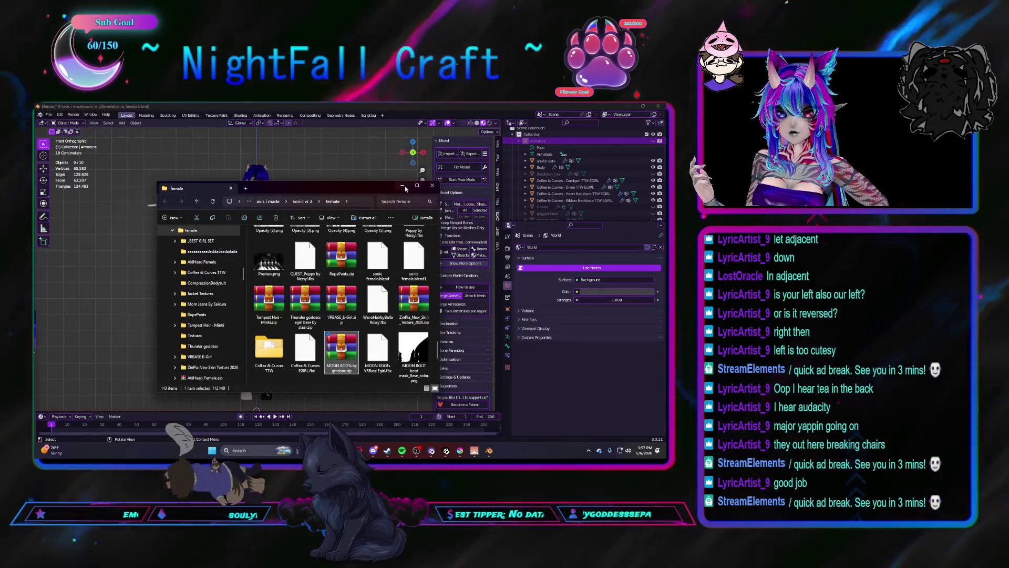
Step: Back in Blender, import MOON BOOTs VRBase Egirl.fbx with Import Any Model
click(403, 186)
middle_drag(403, 186, 348, 227)
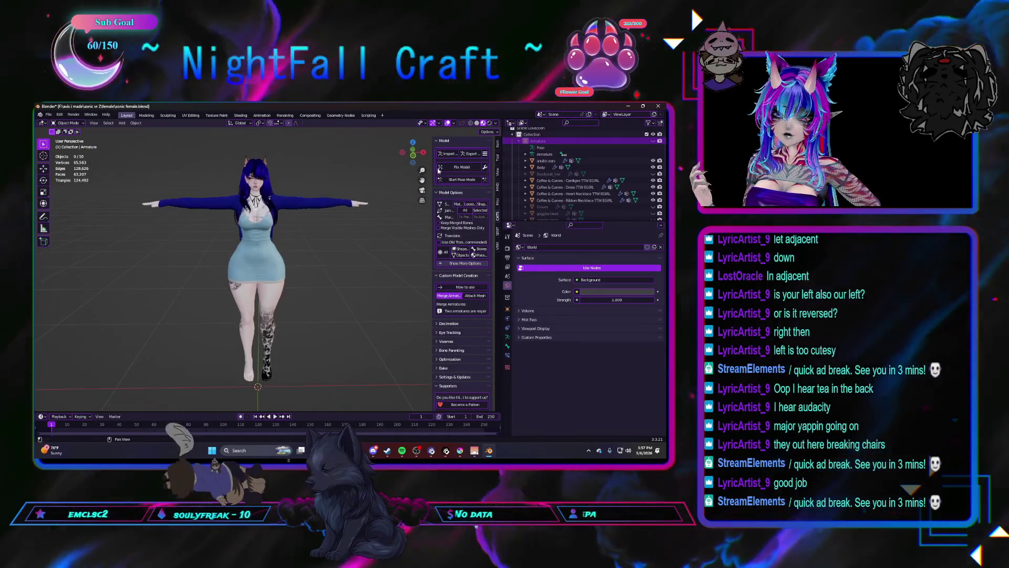
click(448, 153)
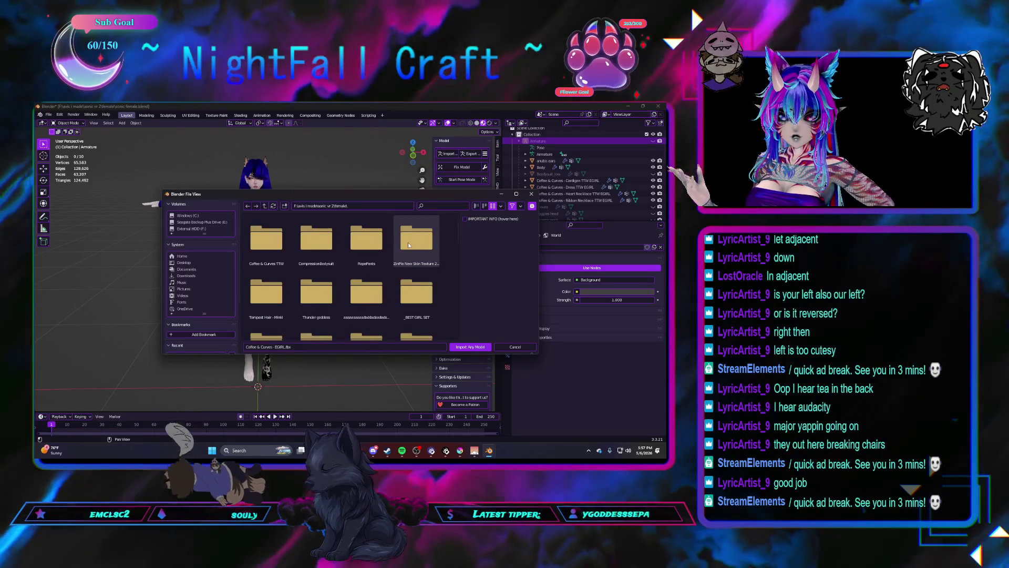
scroll(408, 244, down, 5)
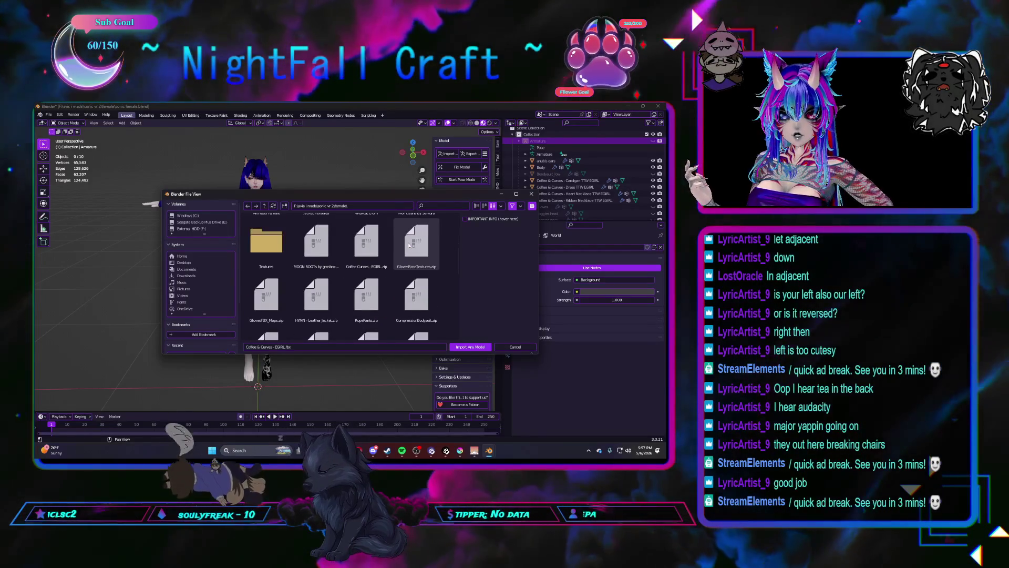
scroll(408, 244, down, 2)
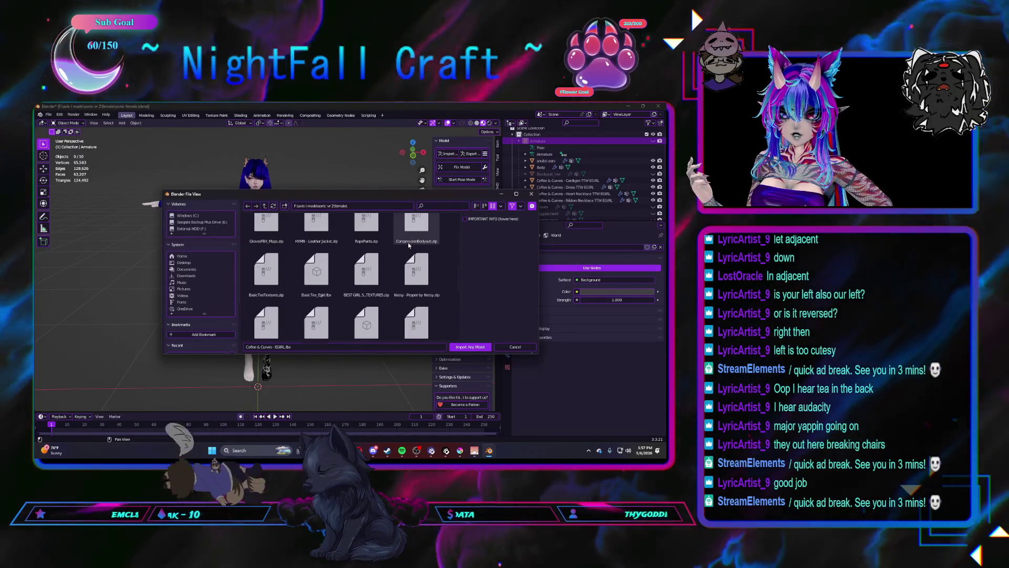
scroll(408, 244, down, 3)
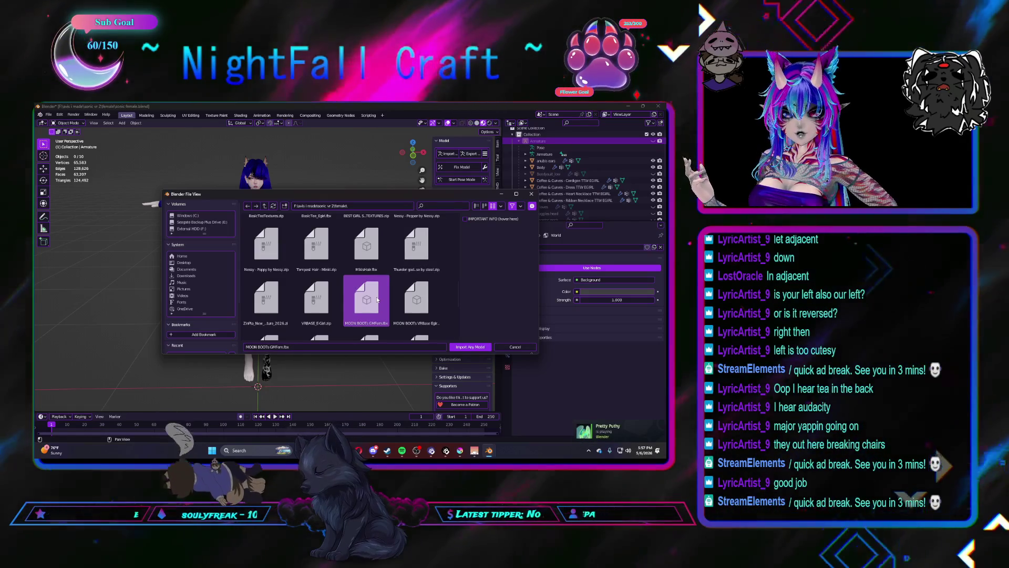
click(416, 299)
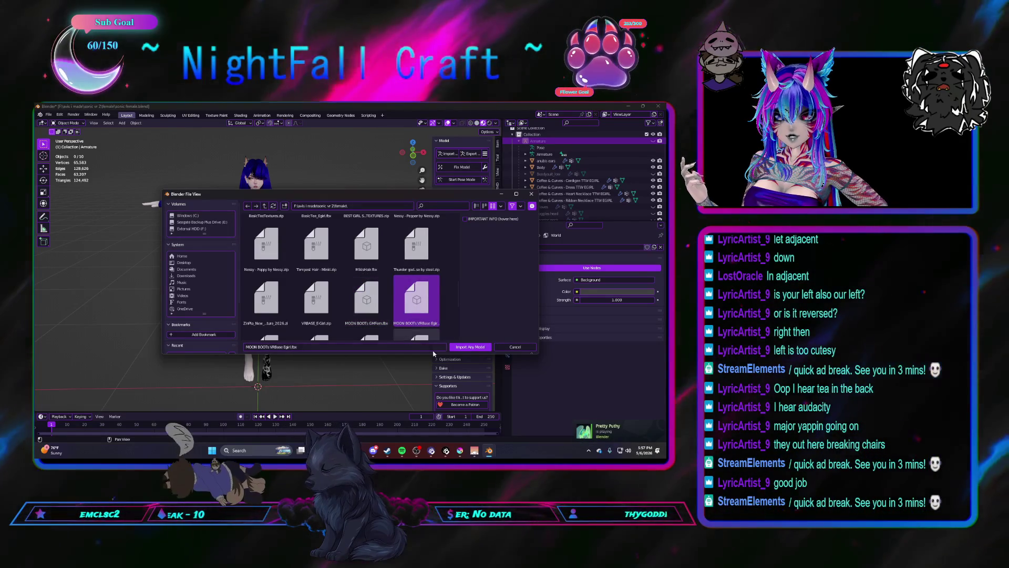
click(456, 349)
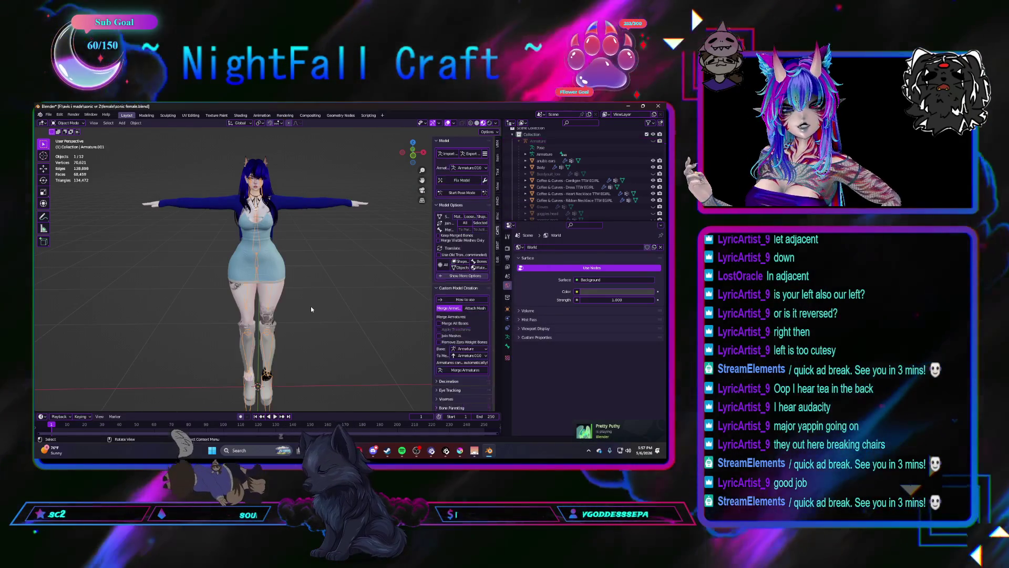
Step: In left side view, set the imported armature's origin to its geometry
mouse_move(310, 305)
middle_down()
mouse_move(289, 307)
mouse_move(336, 302)
middle_up()
key(ctrl+KP_3)
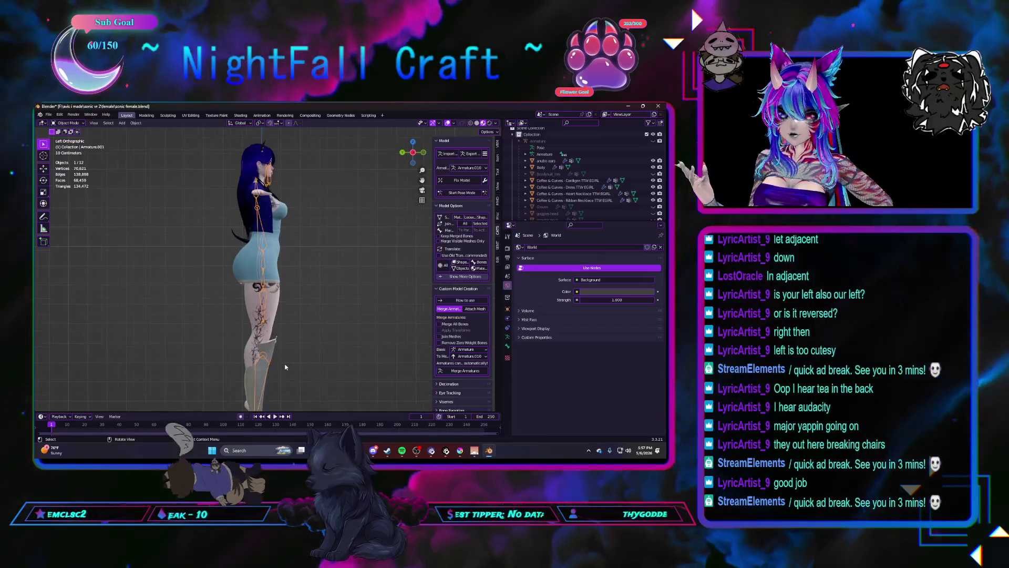
scroll(300, 351, up, 5)
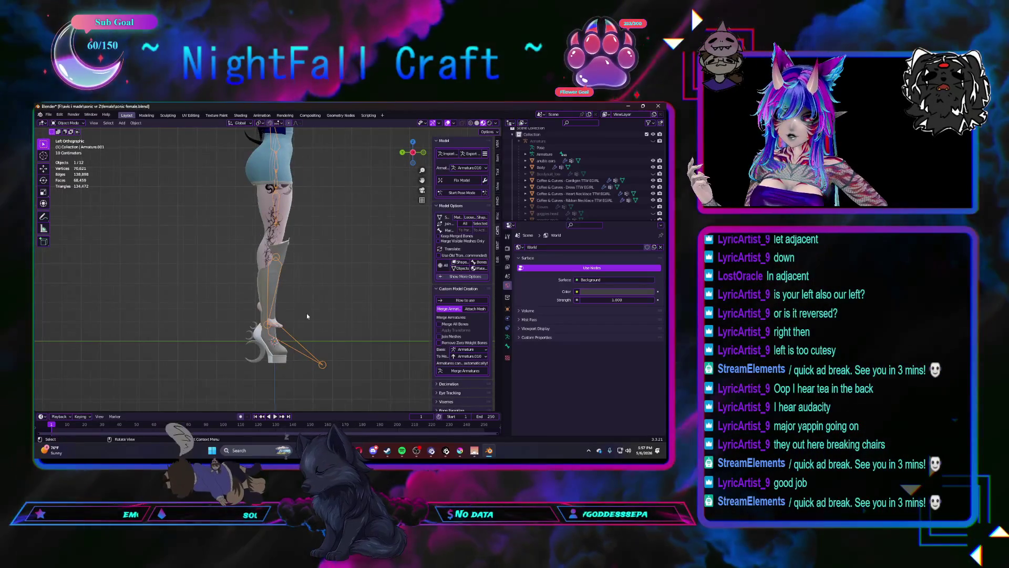
scroll(307, 314, up, 2)
scroll(307, 315, down, 3)
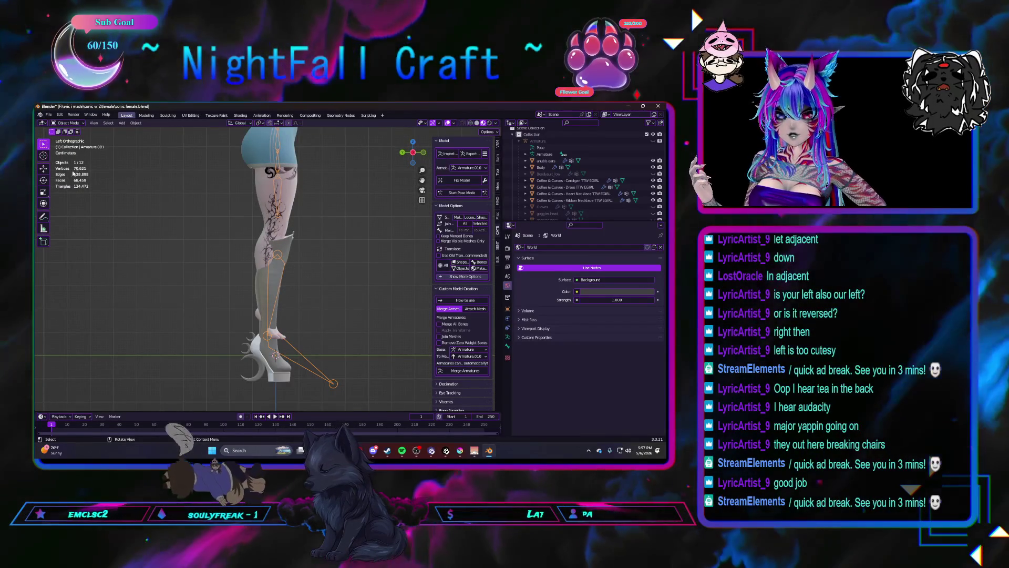
click(44, 169)
click(136, 123)
mouse_move(147, 137)
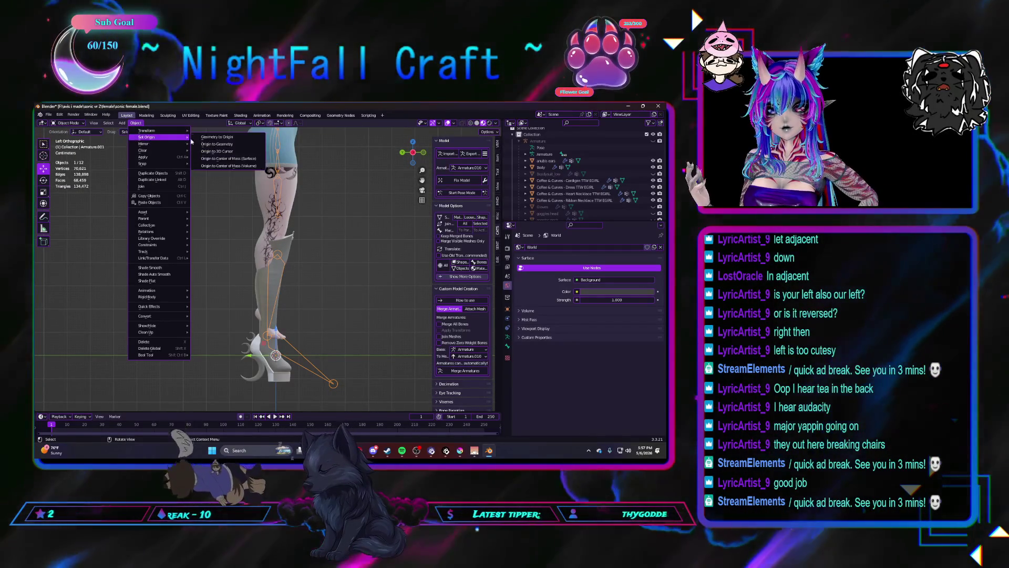
click(214, 145)
Step: Move the imported armature with G so its bones line up along the legs
middle_drag(244, 217, 264, 278)
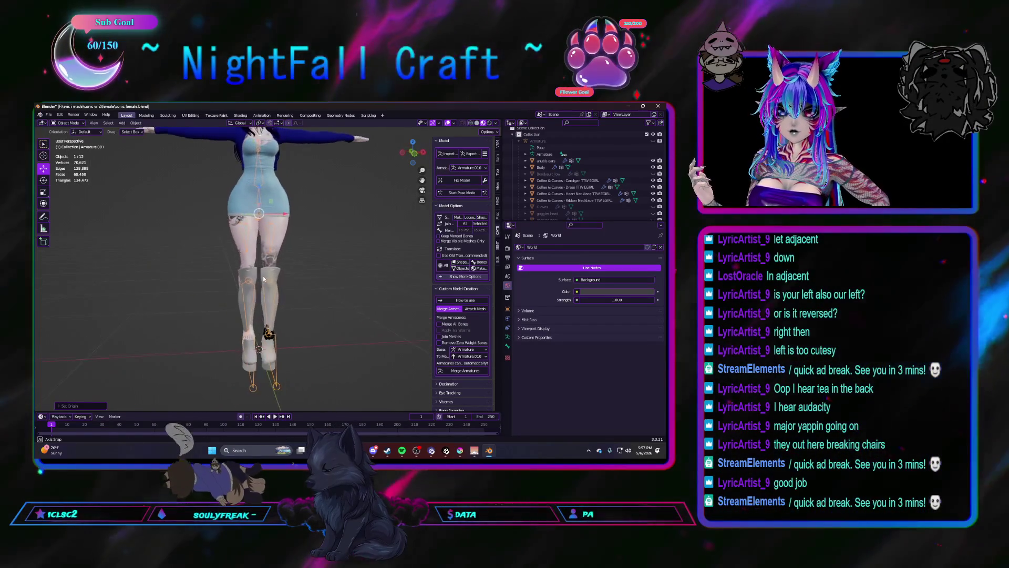
key(g)
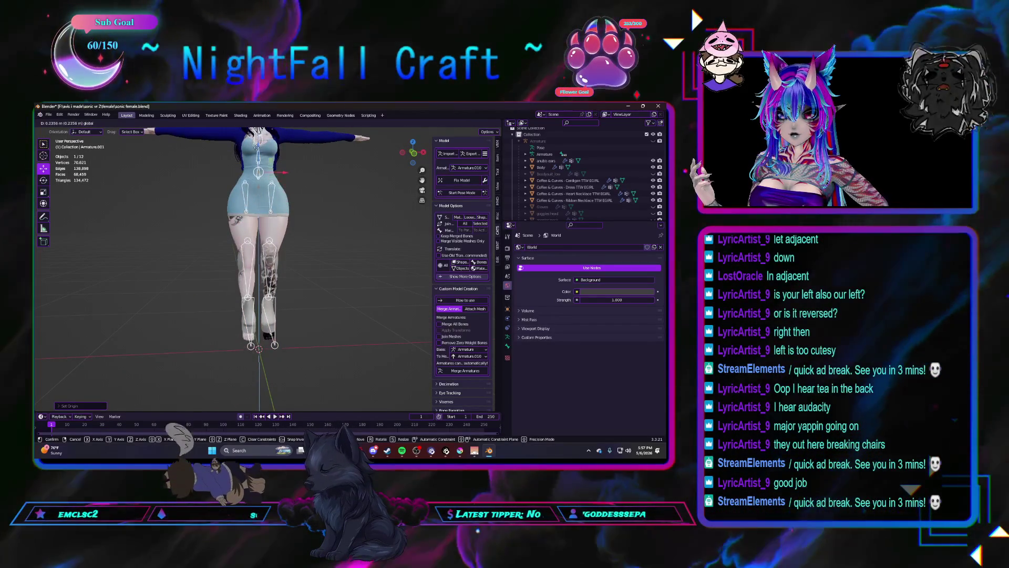
click(240, 232)
mouse_move(315, 231)
middle_down()
mouse_move(239, 232)
mouse_move(253, 229)
middle_up()
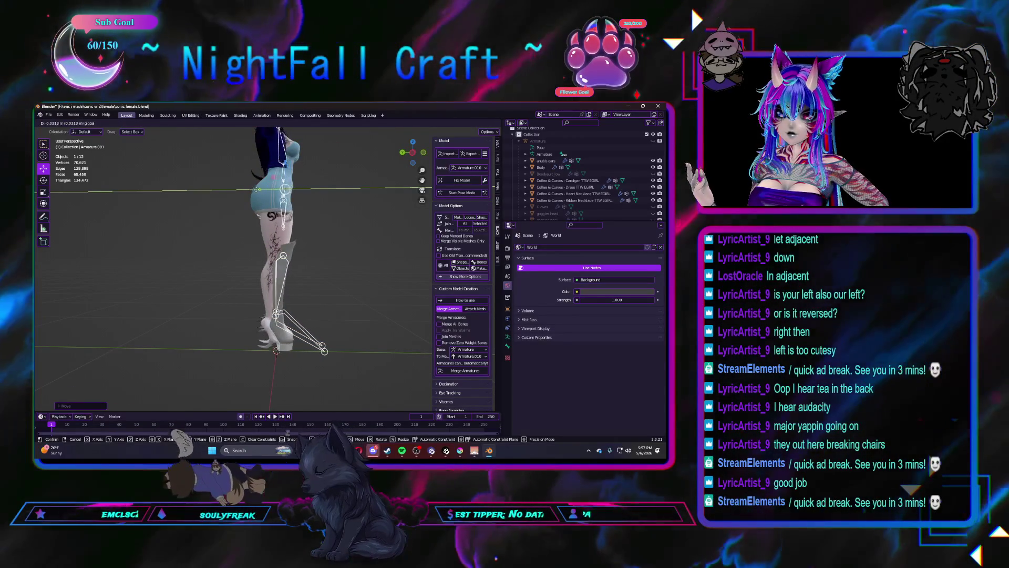
click(252, 190)
middle_drag(284, 228, 227, 237)
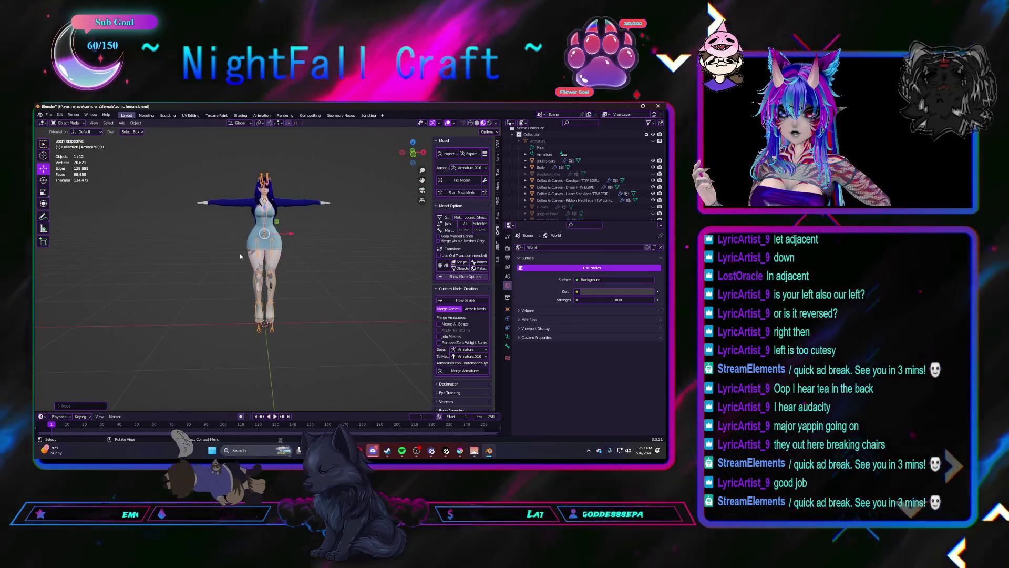
scroll(558, 182, down, 5)
scroll(545, 201, down, 1)
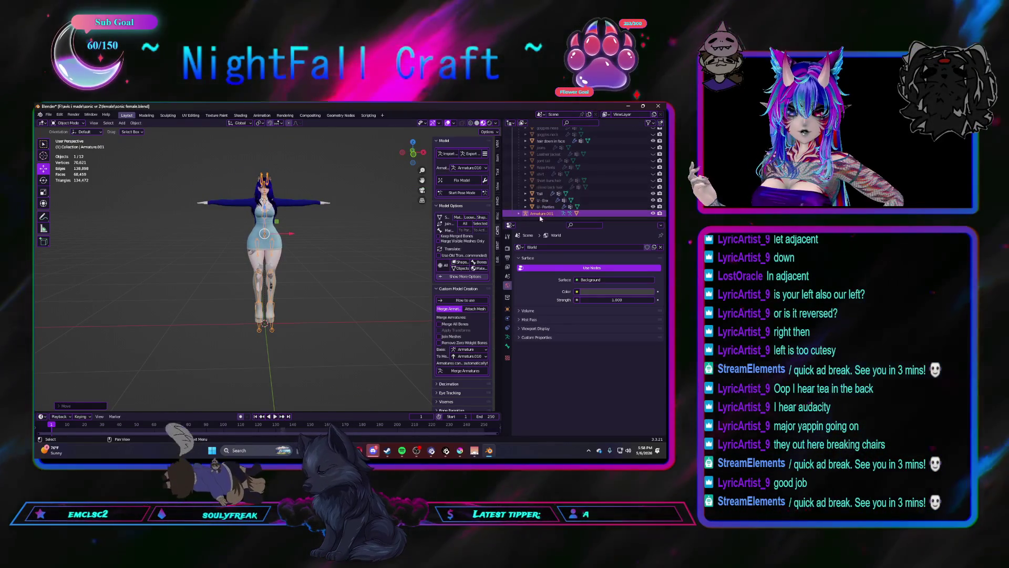
Step: Delete the extra armature in the Outliner and raise the Moon boots along Z
right_click(541, 213)
click(541, 215)
scroll(269, 299, up, 3)
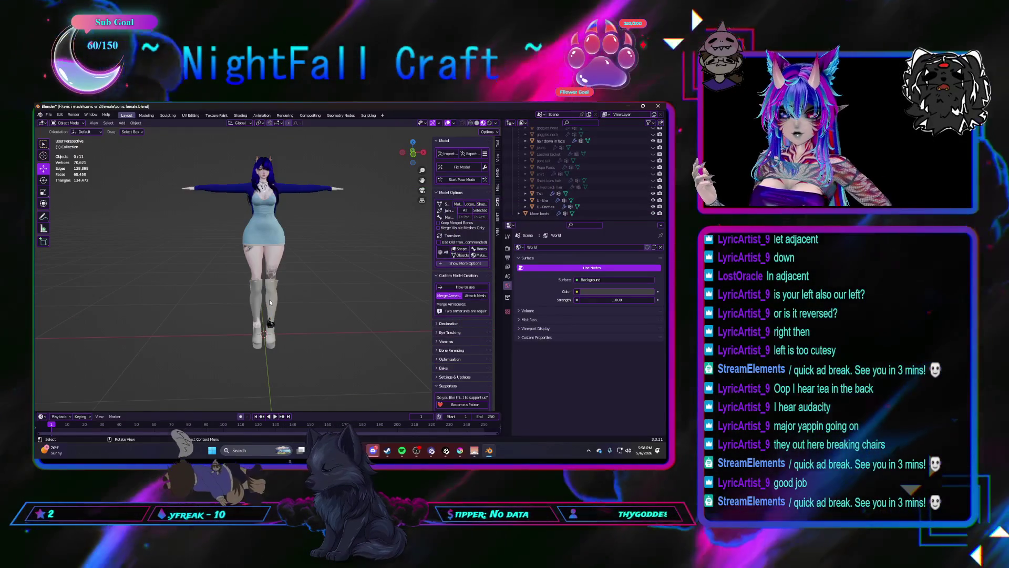
click(269, 298)
scroll(287, 311, up, 4)
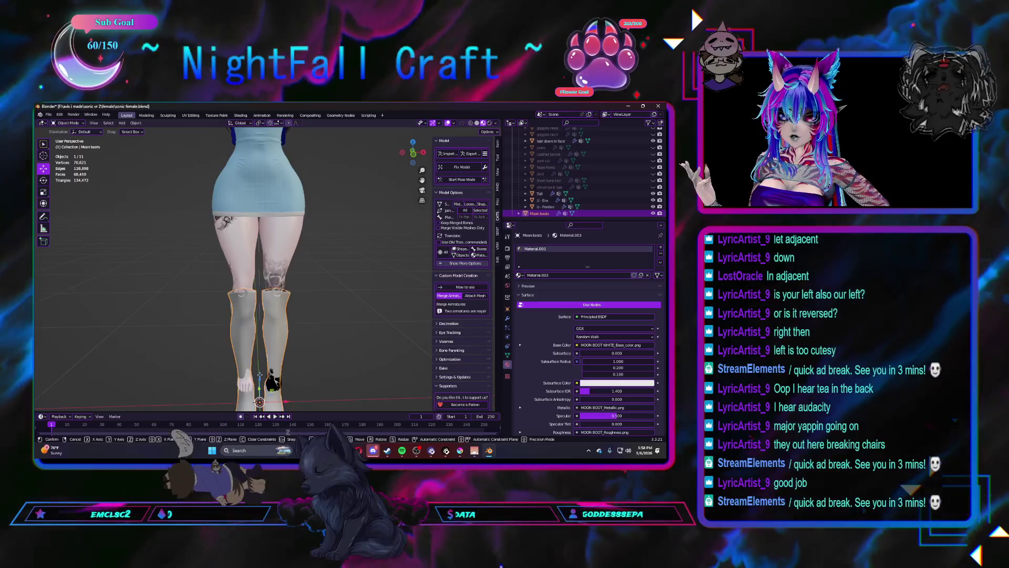
key(g)
key(z)
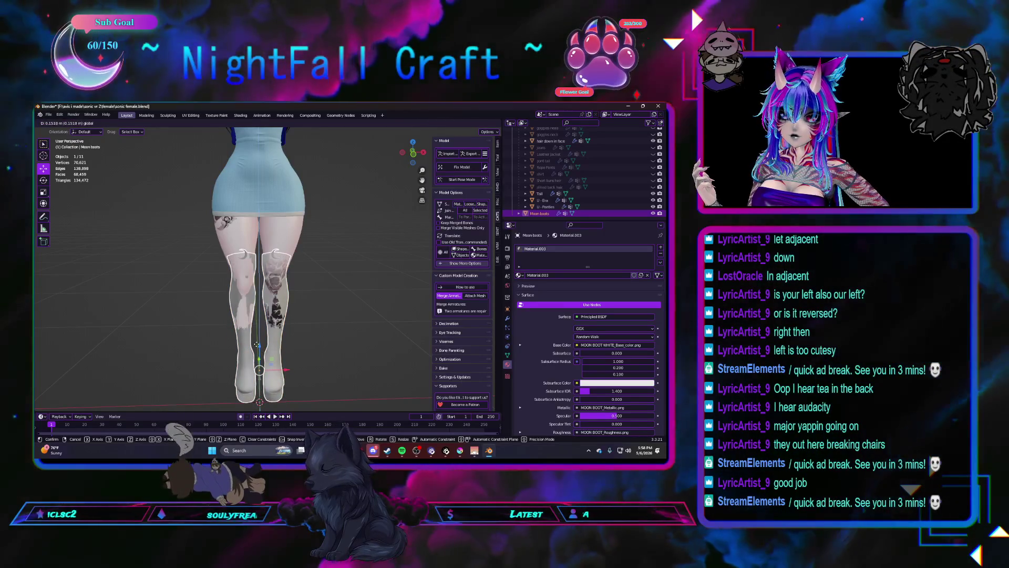
click(257, 348)
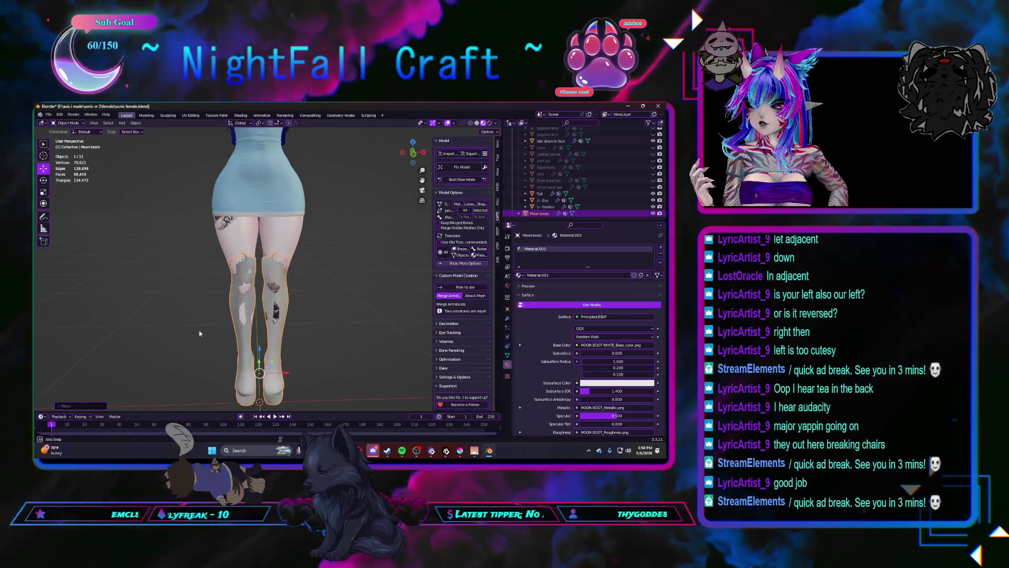
Step: Fine-tune the boots' height along Z in left side view and check the fit from the front
middle_drag(198, 333, 277, 330)
key(ctrl+KP_3)
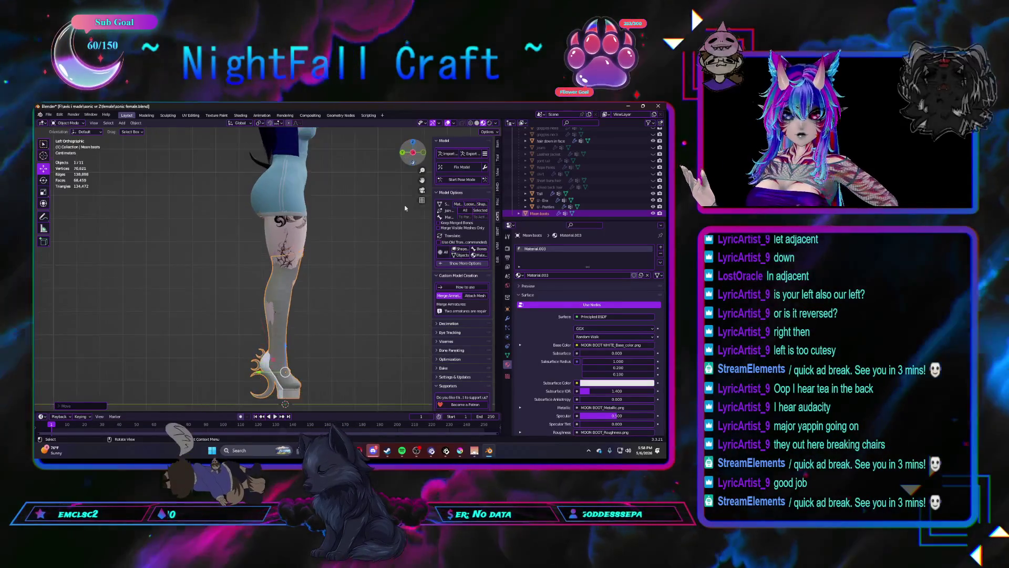
scroll(327, 281, up, 2)
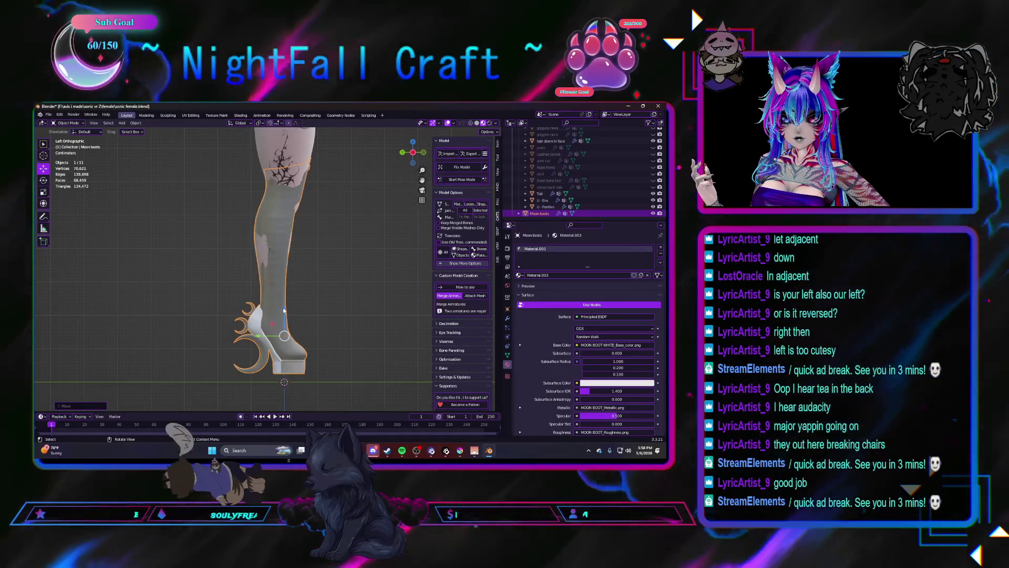
key(g)
key(z)
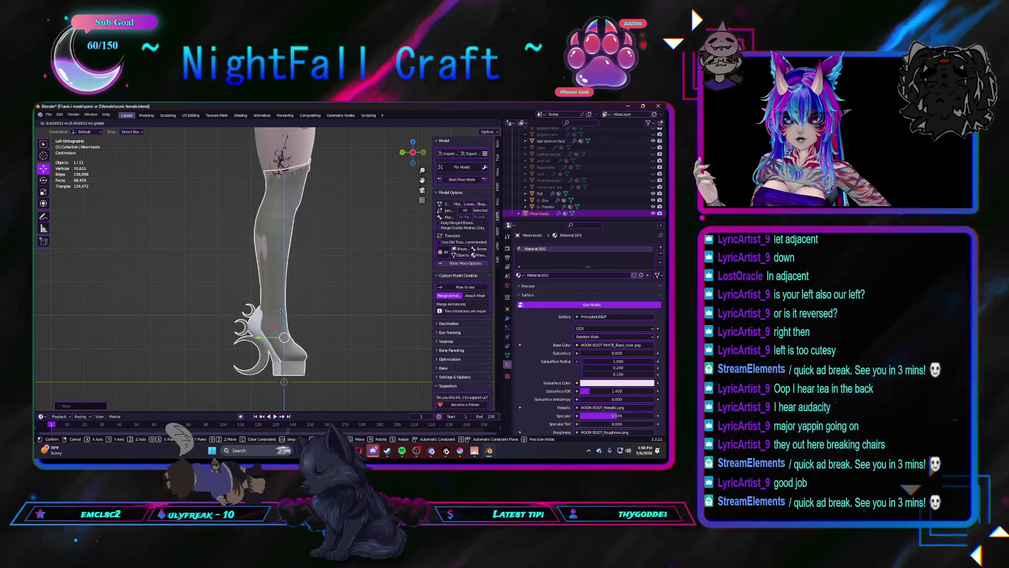
click(280, 312)
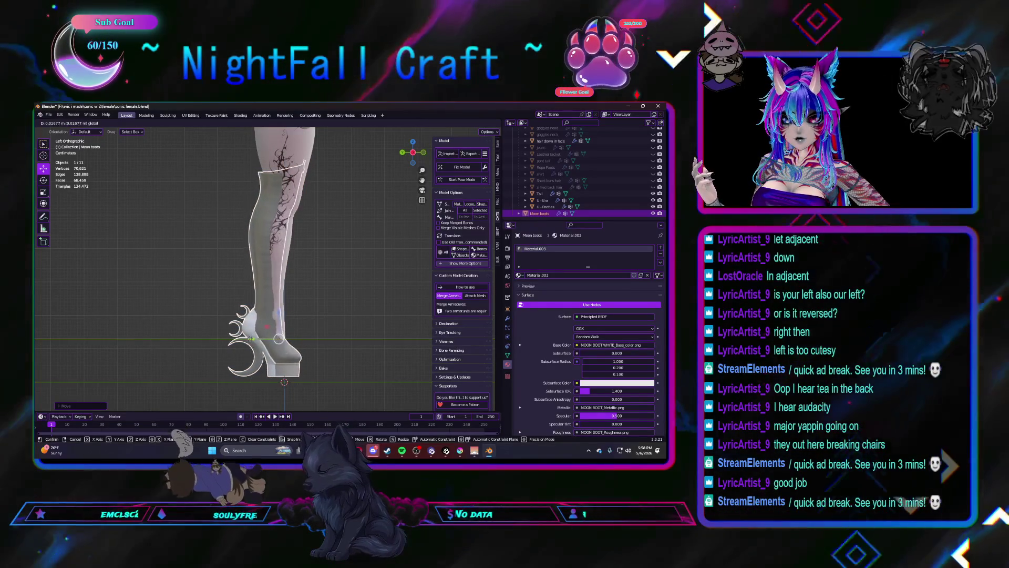
click(284, 339)
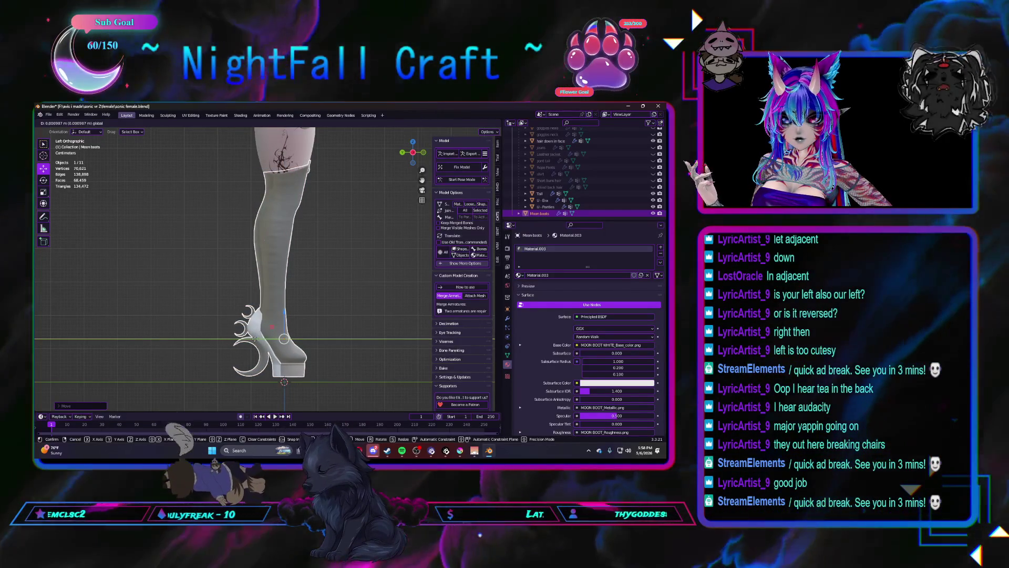
mouse_move(284, 338)
middle_down()
mouse_move(340, 296)
mouse_move(320, 293)
mouse_move(375, 276)
mouse_move(381, 285)
middle_up()
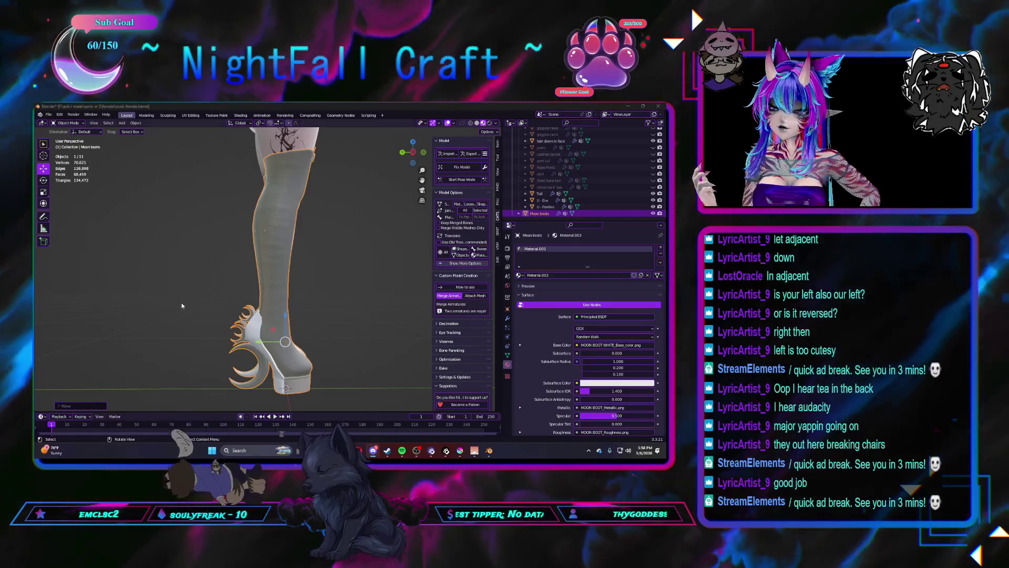
middle_drag(317, 307, 268, 308)
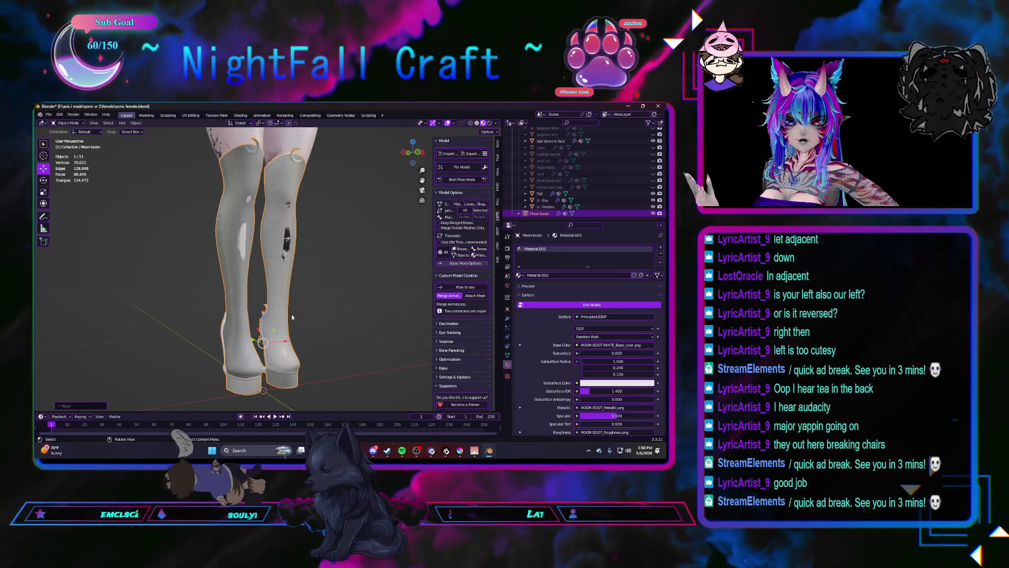
middle_drag(333, 317, 257, 330)
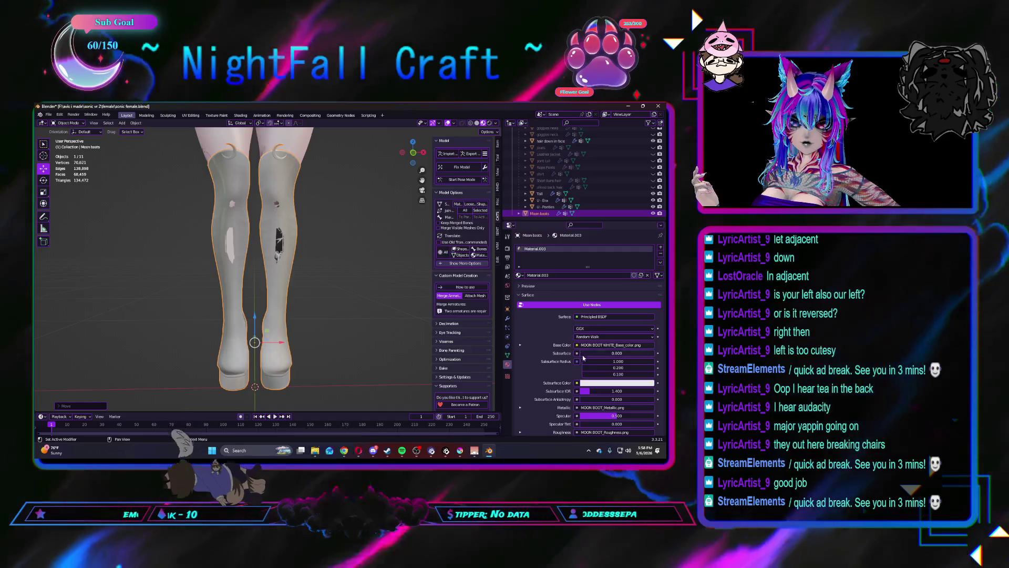
Step: Expand the boots' Base Color image texture and browse into the Textures folder
click(576, 345)
click(508, 303)
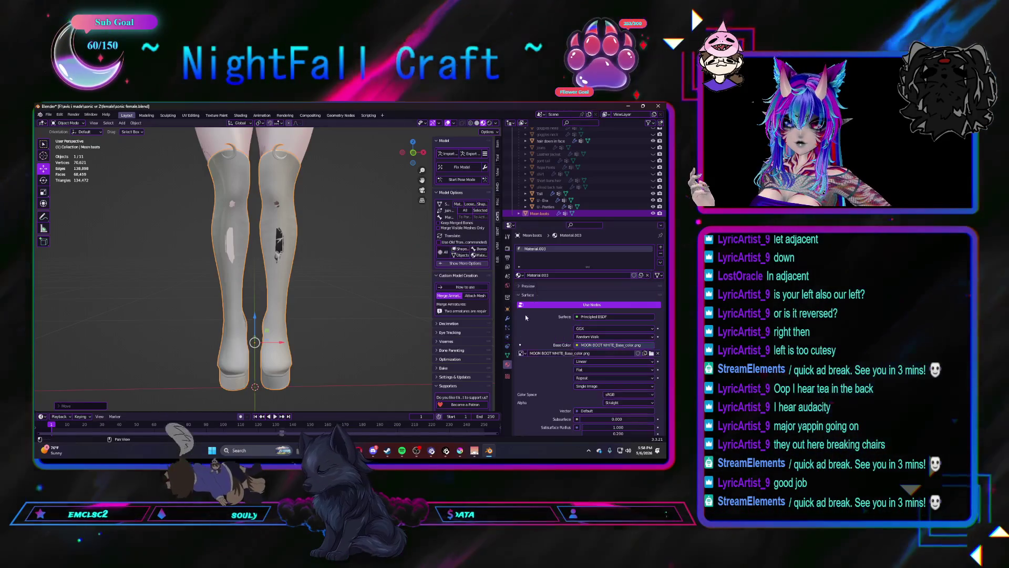
scroll(633, 292, down, 5)
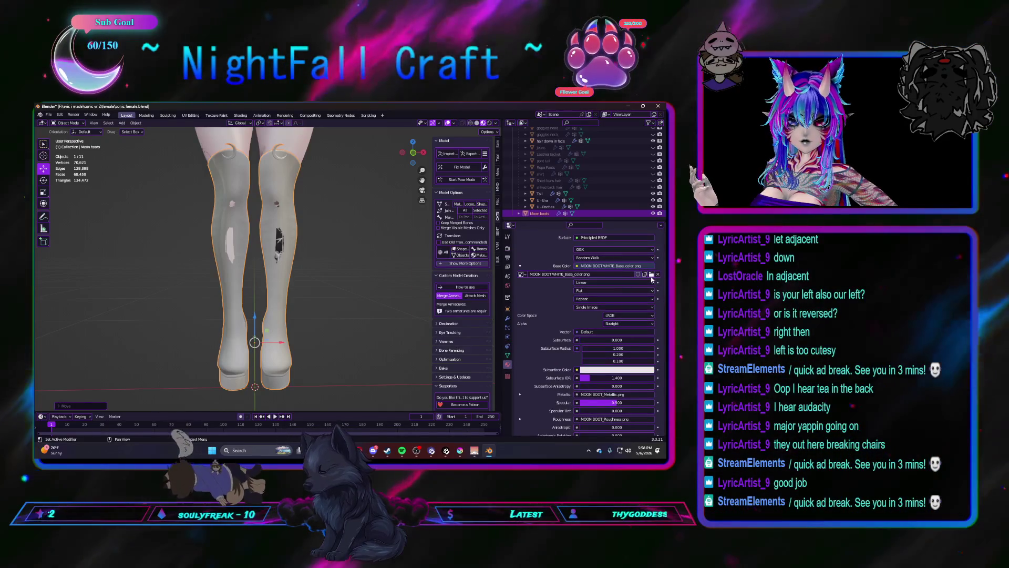
click(651, 274)
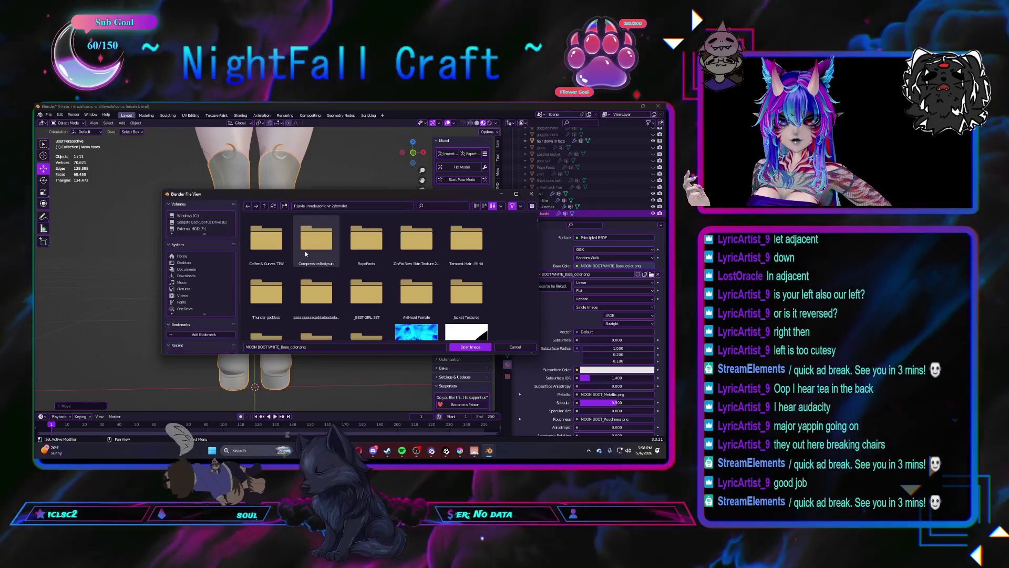
scroll(305, 254, down, 2)
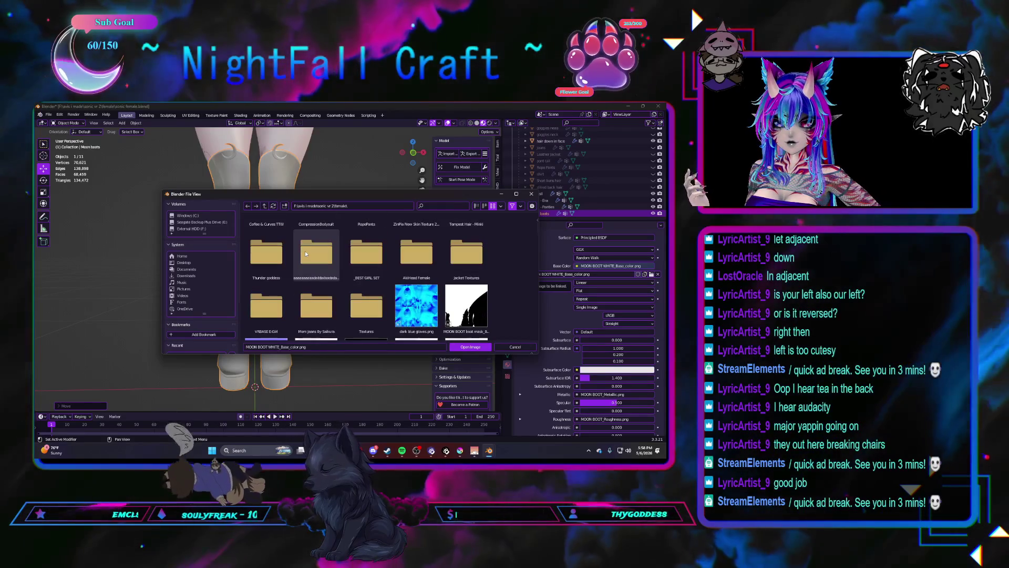
double_click(366, 303)
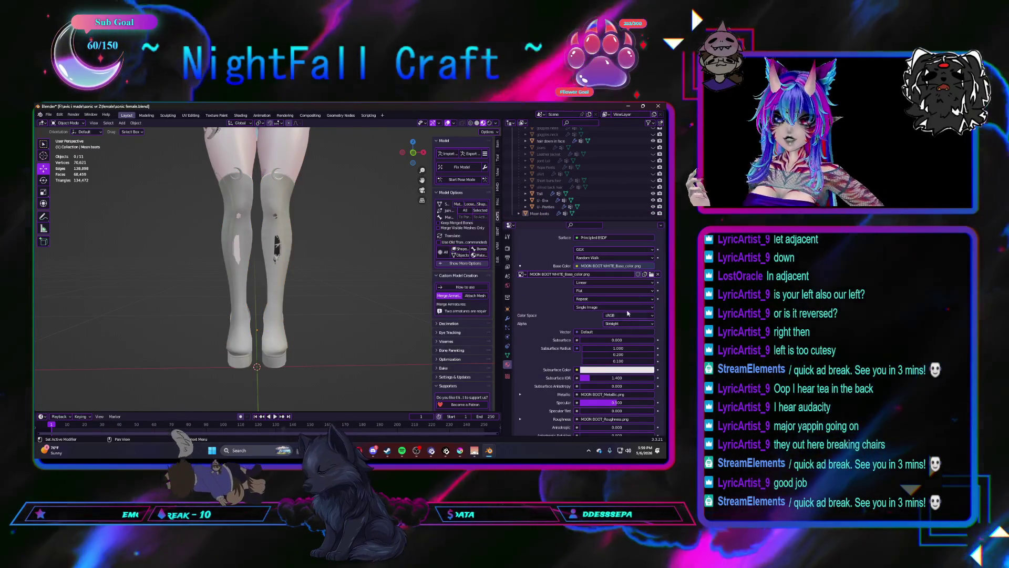
Step: Load MOON BOOT WHITE red_Base_color.png as the boots' base color image
click(651, 274)
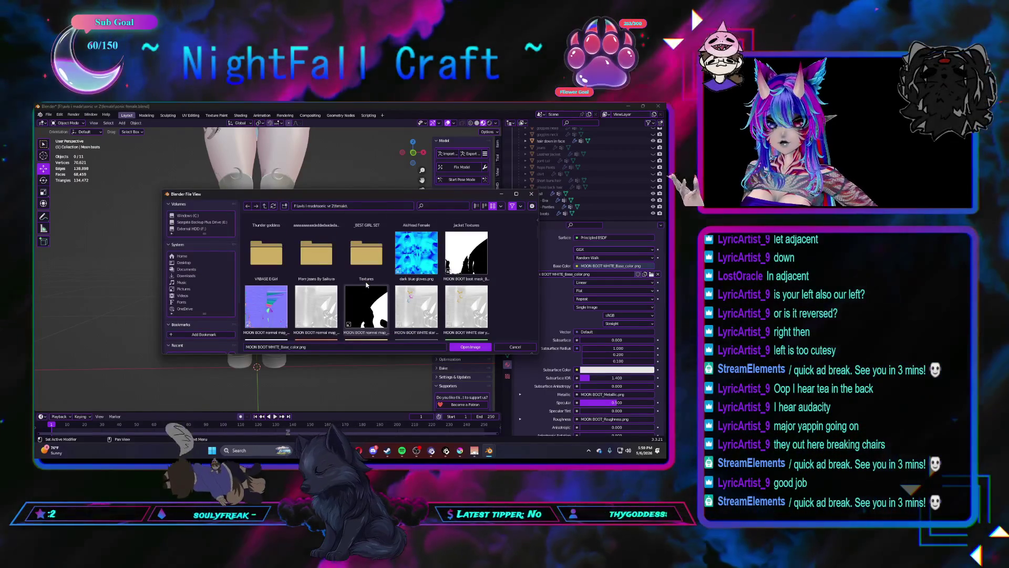
scroll(366, 285, down, 5)
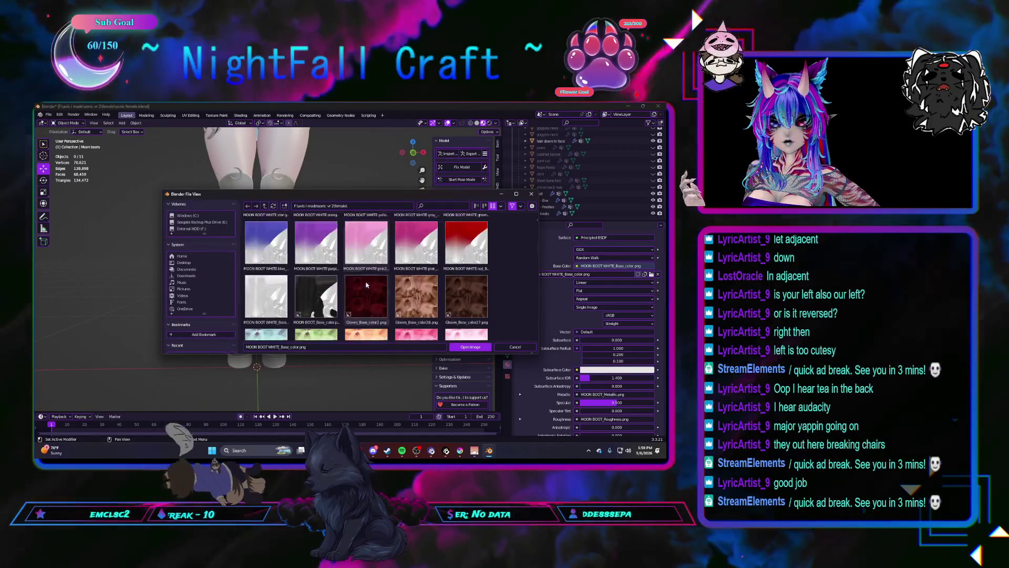
scroll(272, 252, down, 1)
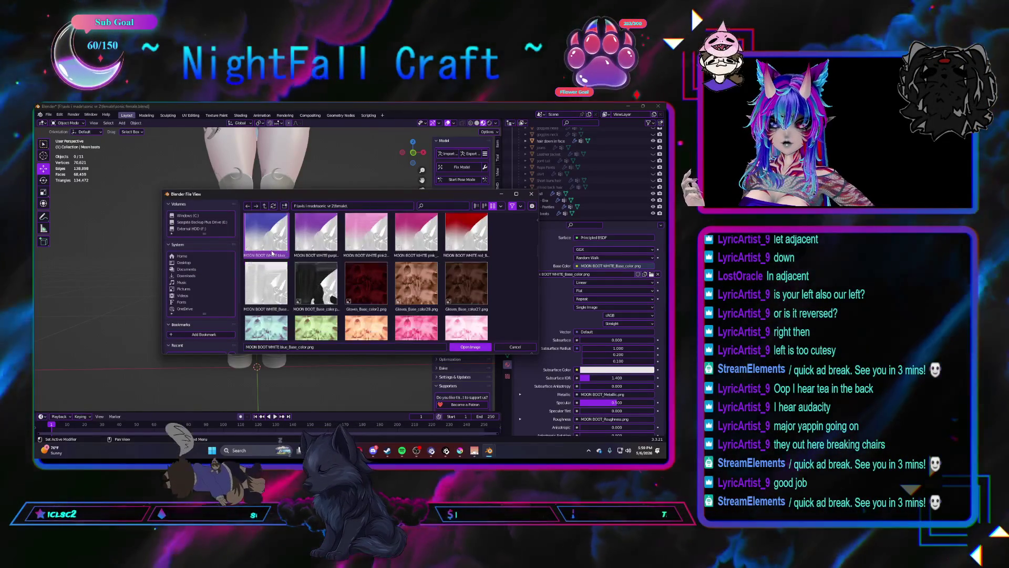
scroll(272, 252, up, 1)
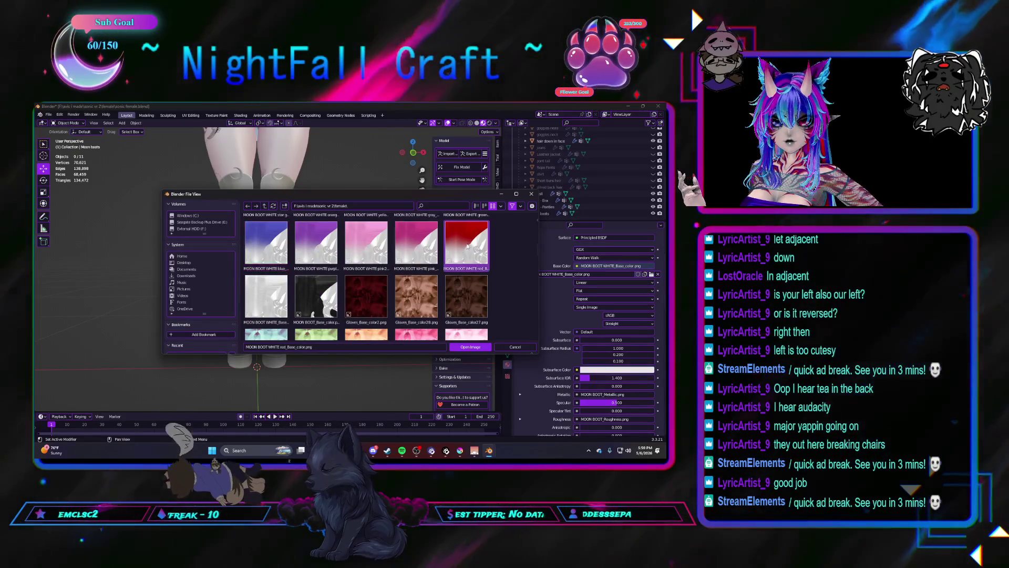
scroll(362, 277, down, 6)
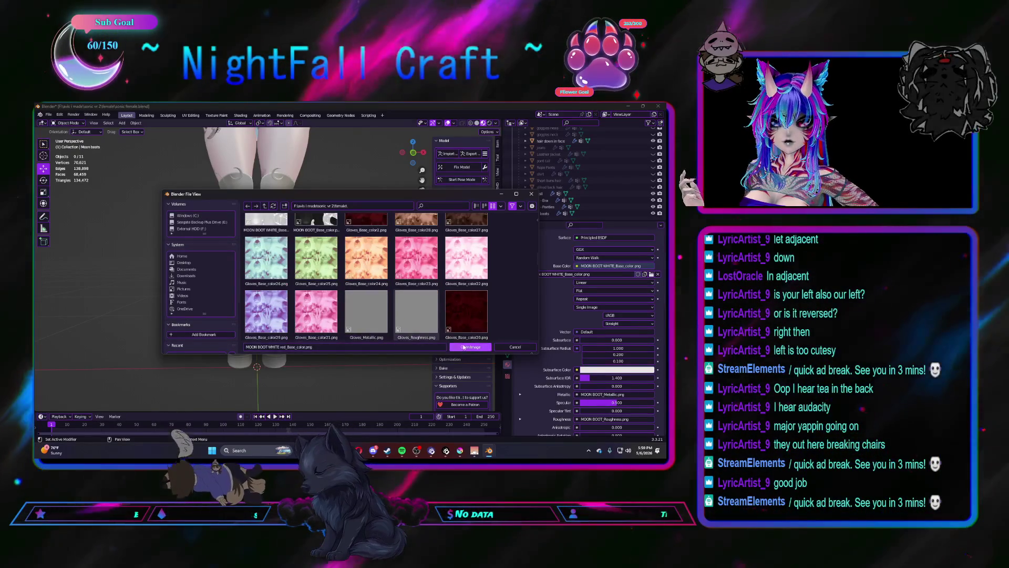
click(464, 348)
scroll(281, 289, down, 3)
mouse_move(281, 289)
middle_down()
mouse_move(231, 297)
mouse_move(332, 282)
mouse_move(229, 290)
middle_up()
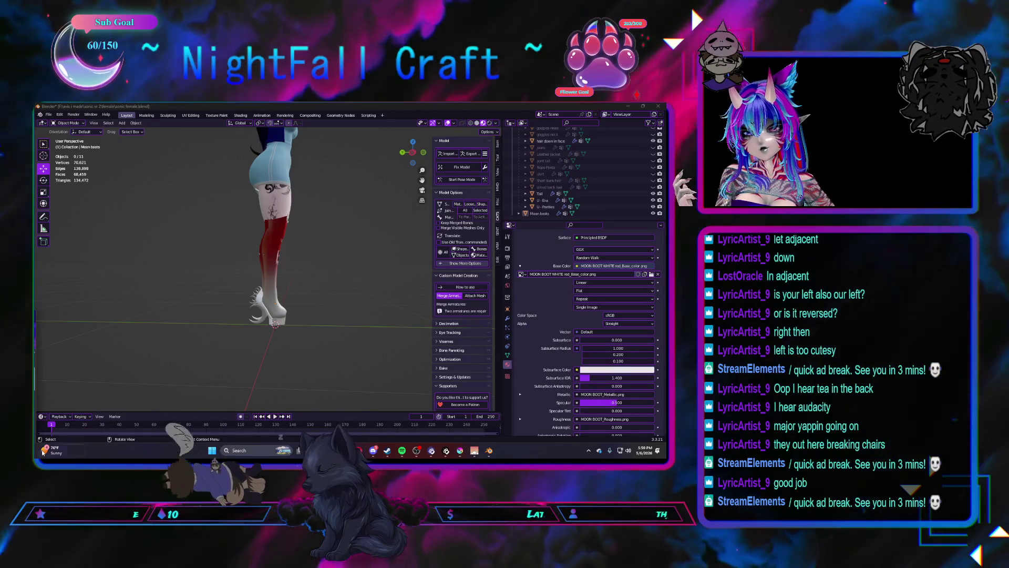
Step: Inspect the red boots from the front and rear, then enter Edit Mode on Moon boots
middle_drag(345, 267, 273, 275)
scroll(273, 276, down, 3)
scroll(273, 276, up, 5)
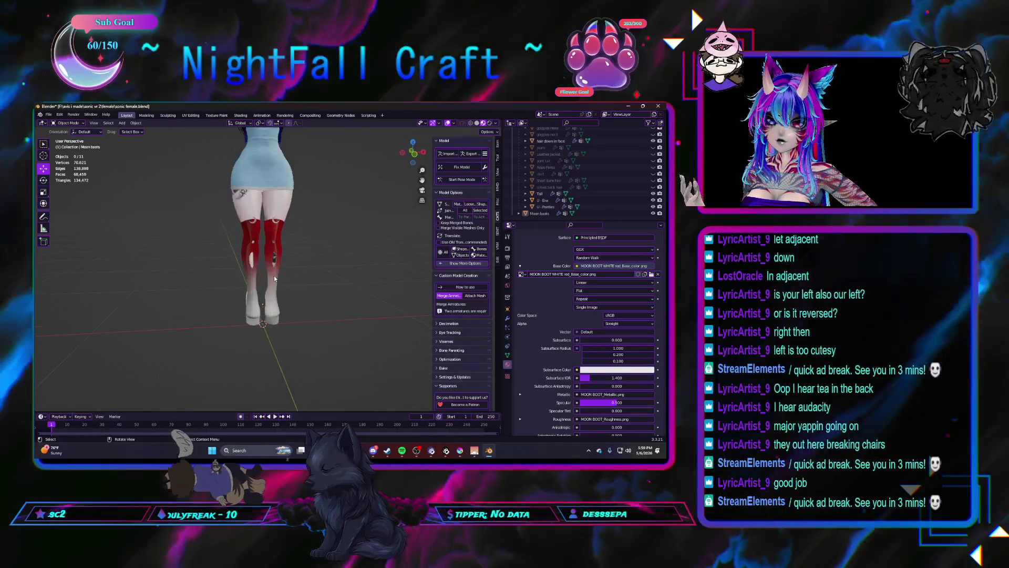
mouse_move(274, 278)
middle_down()
mouse_move(320, 289)
mouse_move(275, 296)
middle_up()
scroll(274, 296, up, 3)
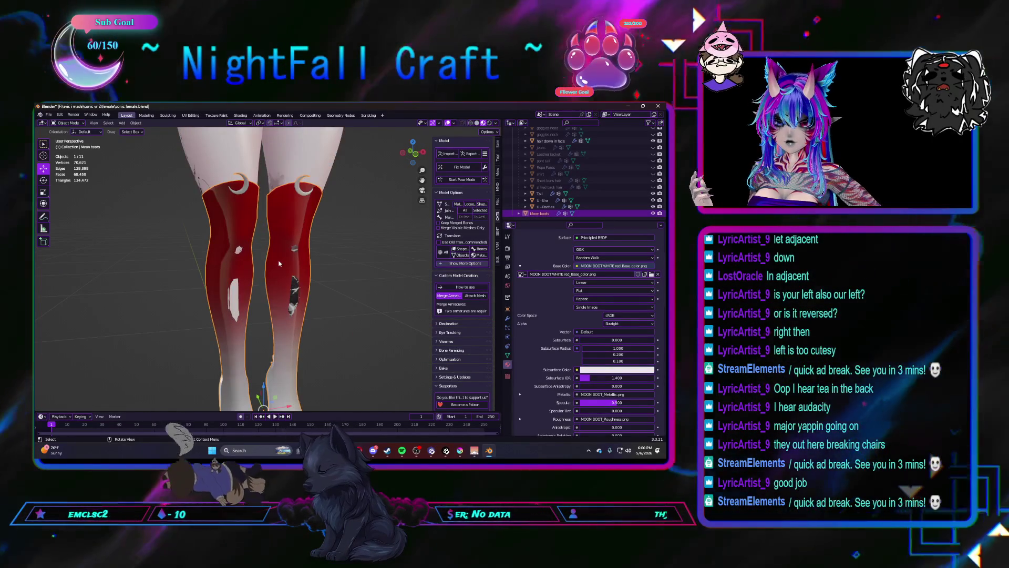
key(Tab)
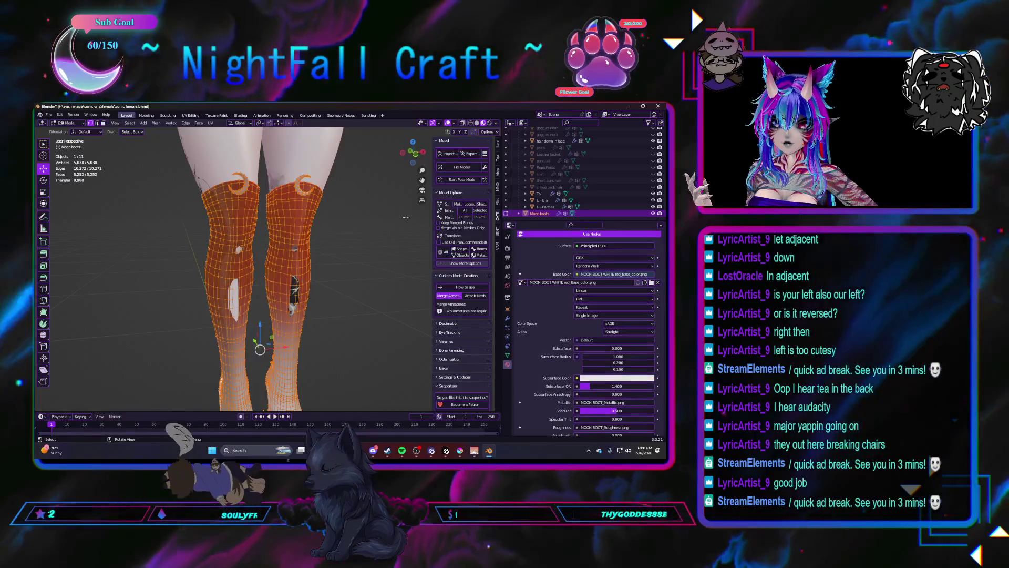
Step: Deselect all, select the right boot's vertices and delete them, leaving one boot
key(alt+a)
scroll(339, 244, down, 4)
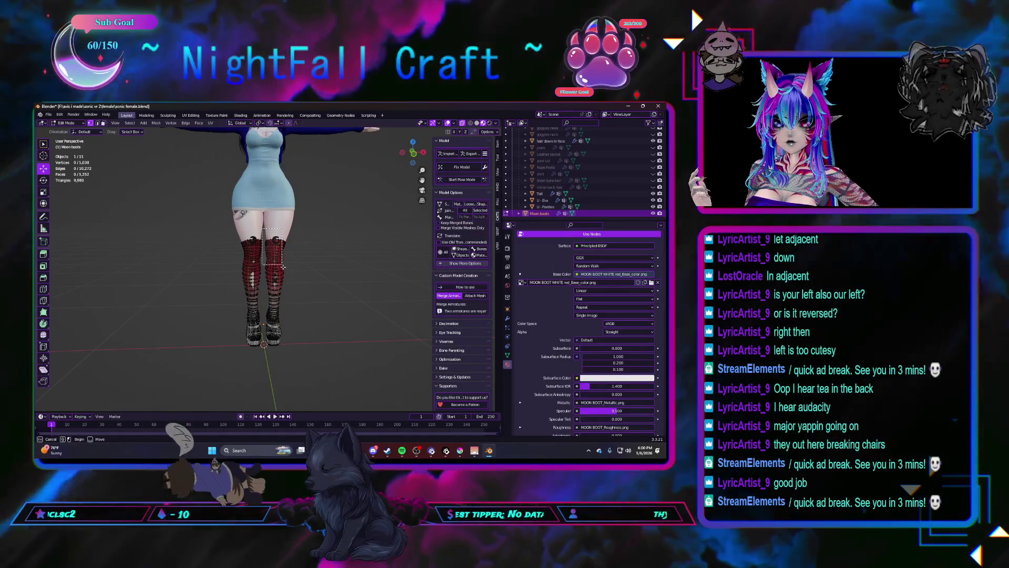
drag(302, 352, 302, 352)
right_click(304, 349)
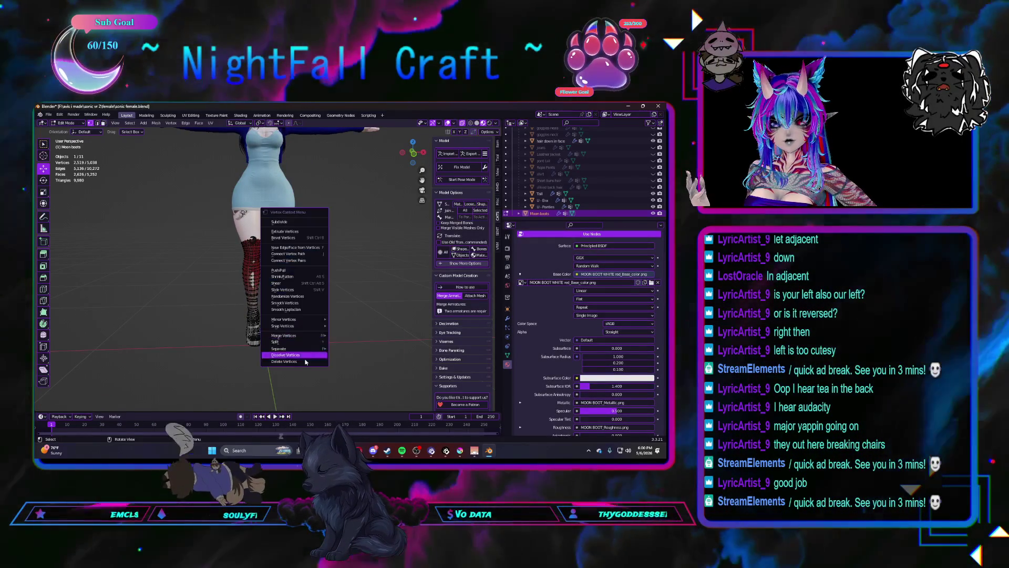
click(311, 340)
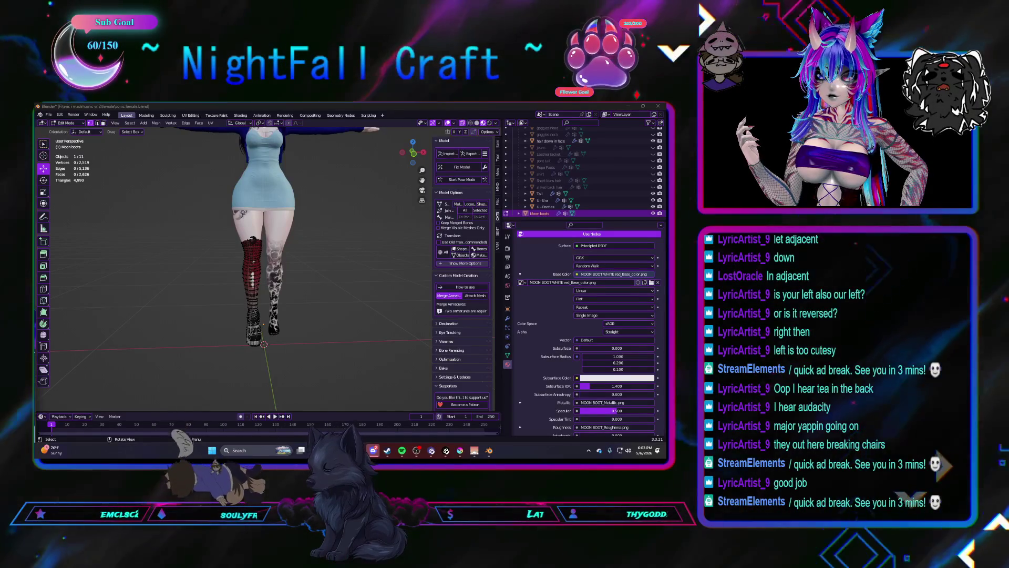
Step: Bring the Spotify player, playing Labyrinth from a playlist, up over Blender
click(402, 450)
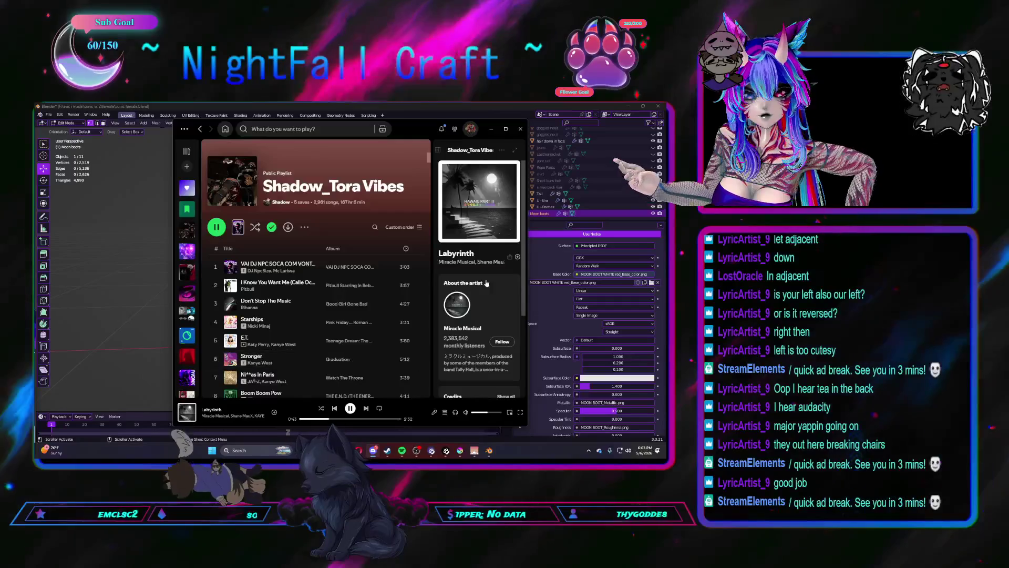
Step: Minimize Spotify and frame the viewport on the avatar's legs and red-to-white boot
click(491, 129)
middle_drag(294, 278, 308, 280)
scroll(308, 280, up, 5)
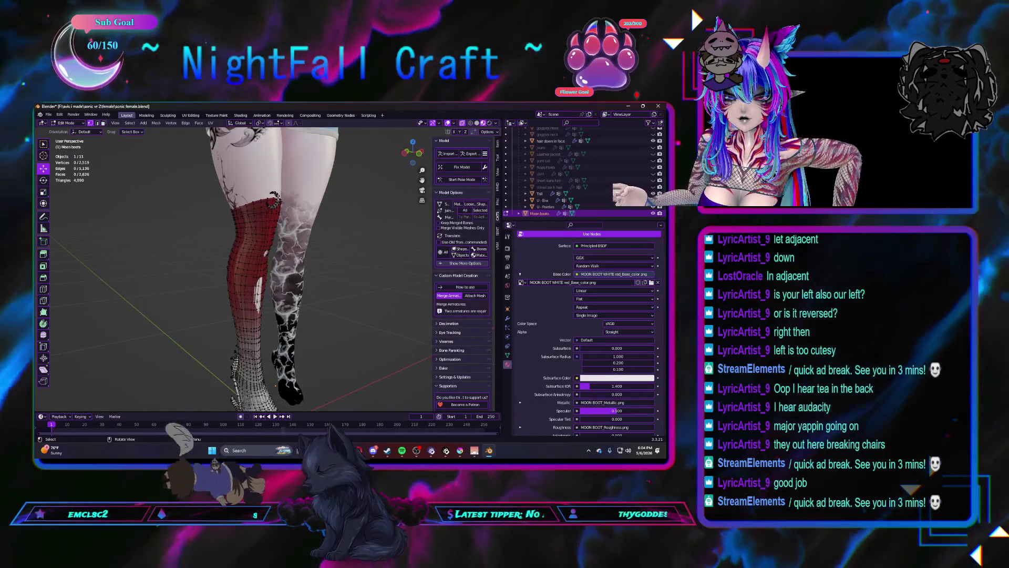
Step: Delete the ornament piece along the boot's top edge
key(l)
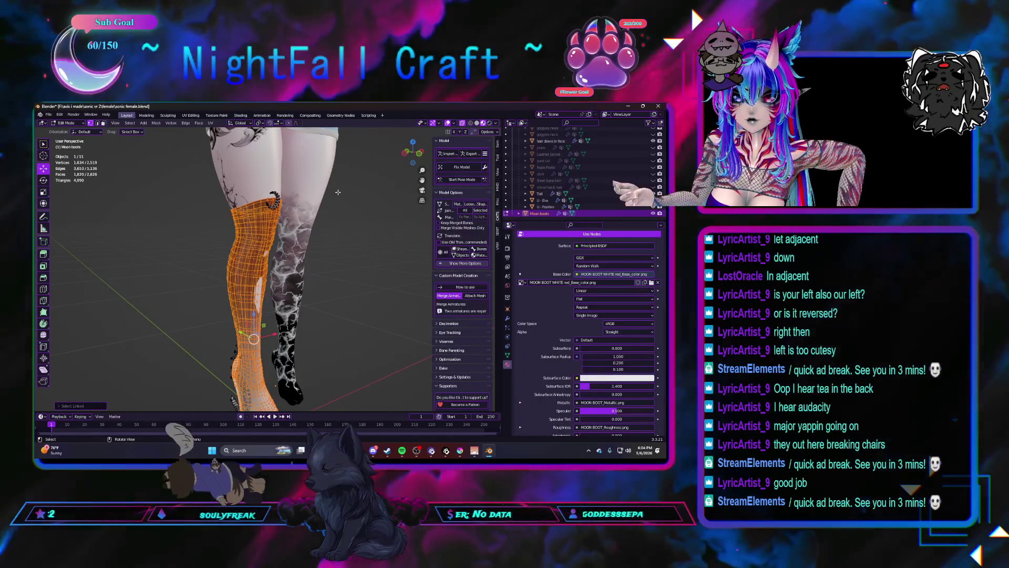
click(338, 192)
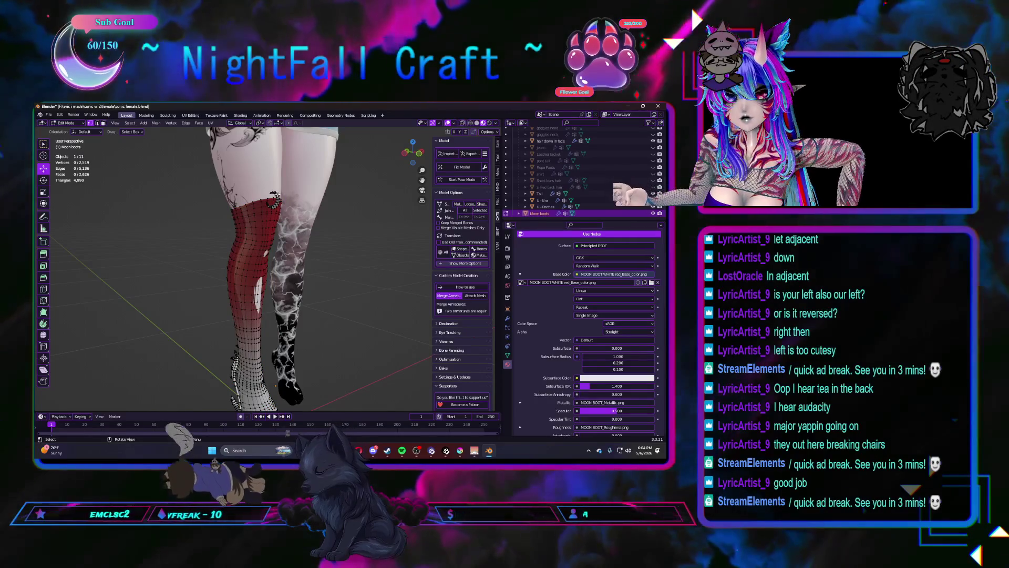
key(l)
key(x)
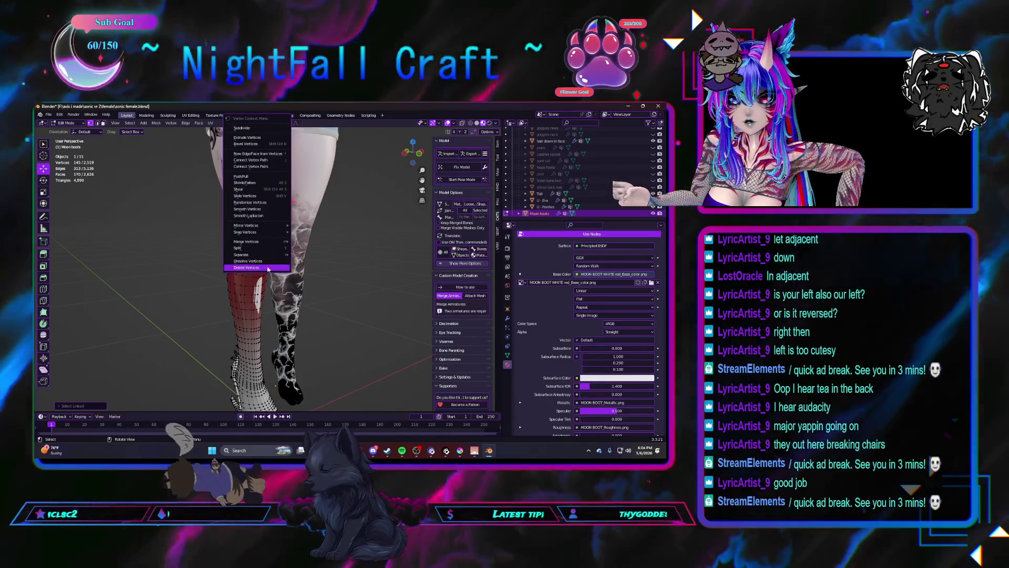
click(260, 255)
Step: Delete the crescent moons from the boot heel and return to Object Mode
mouse_move(193, 353)
middle_down()
mouse_move(277, 292)
mouse_move(303, 249)
middle_up()
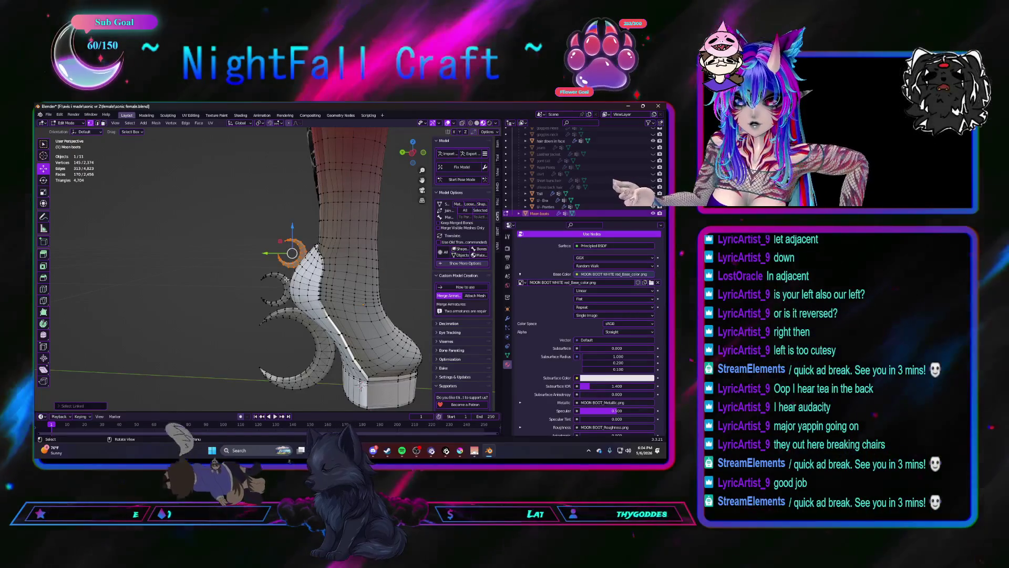
key(l)
key(l)
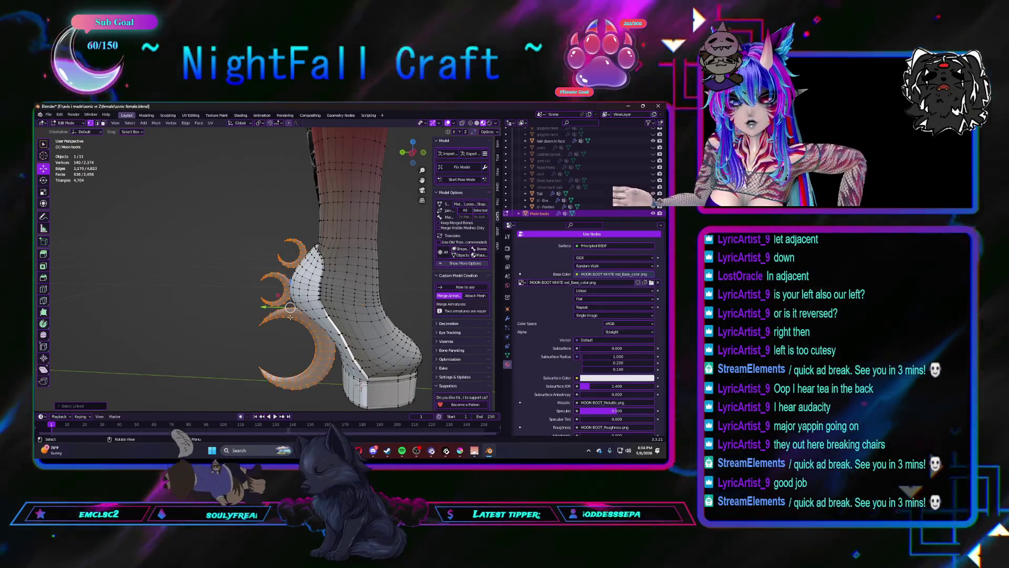
right_click(189, 342)
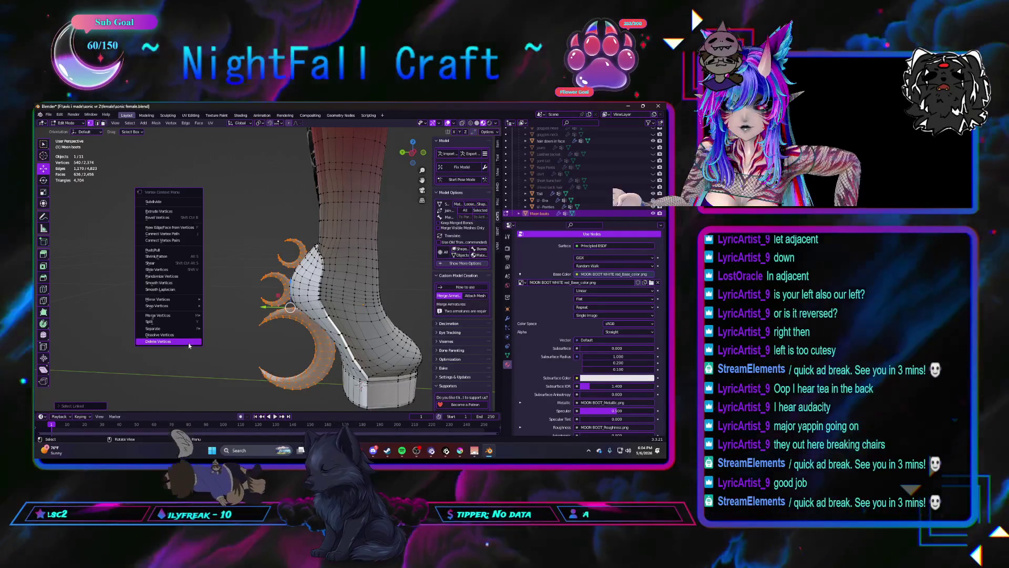
click(190, 339)
mouse_move(191, 339)
middle_down()
mouse_move(197, 317)
mouse_move(256, 318)
mouse_move(266, 307)
mouse_move(253, 280)
middle_up()
scroll(257, 318, up, 4)
scroll(272, 323, down, 2)
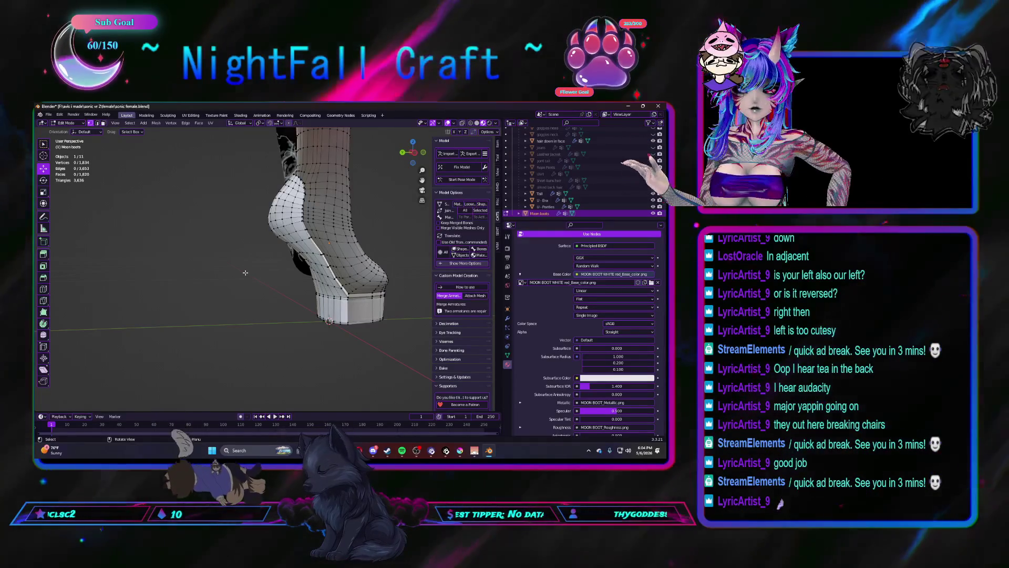
mouse_move(245, 272)
middle_down()
mouse_move(261, 281)
mouse_move(192, 273)
mouse_move(263, 278)
mouse_move(219, 280)
mouse_move(289, 307)
middle_up()
key(Tab)
scroll(257, 281, down, 3)
mouse_move(288, 308)
middle_down()
mouse_move(279, 286)
mouse_move(244, 296)
mouse_move(272, 299)
middle_up()
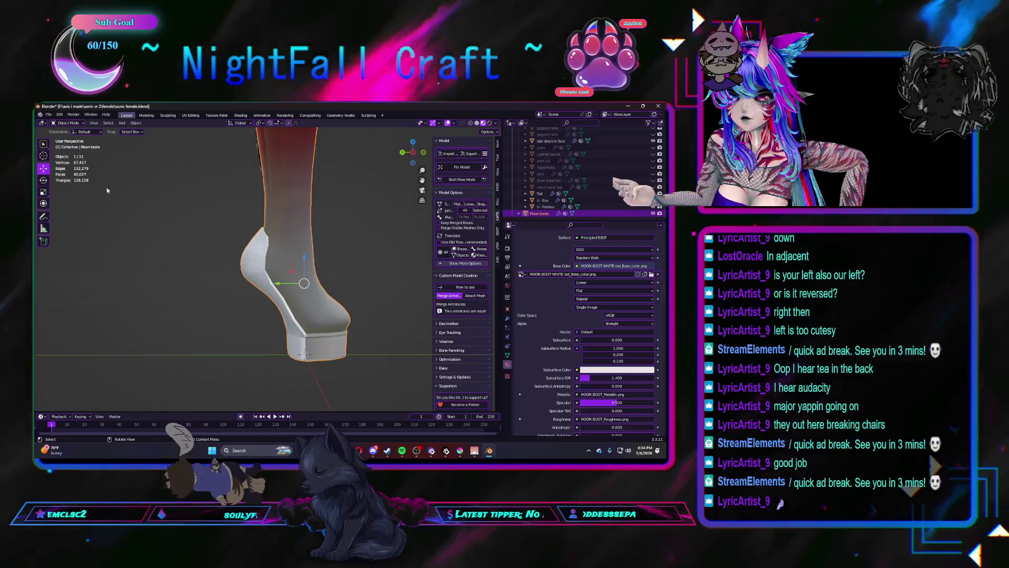
click(122, 124)
Step: Add a new plane and position it beside the boot heel
mouse_move(133, 134)
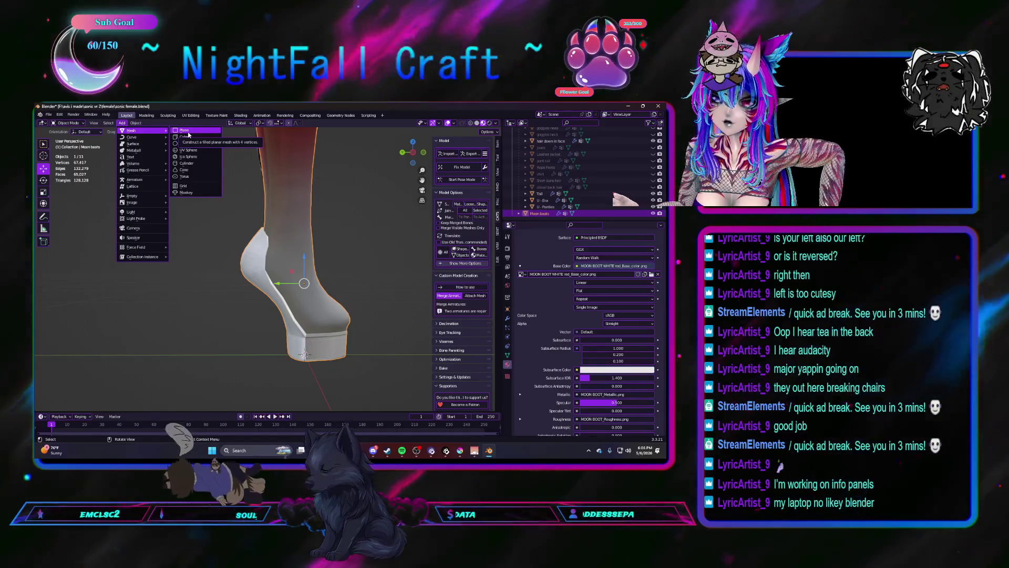
click(188, 135)
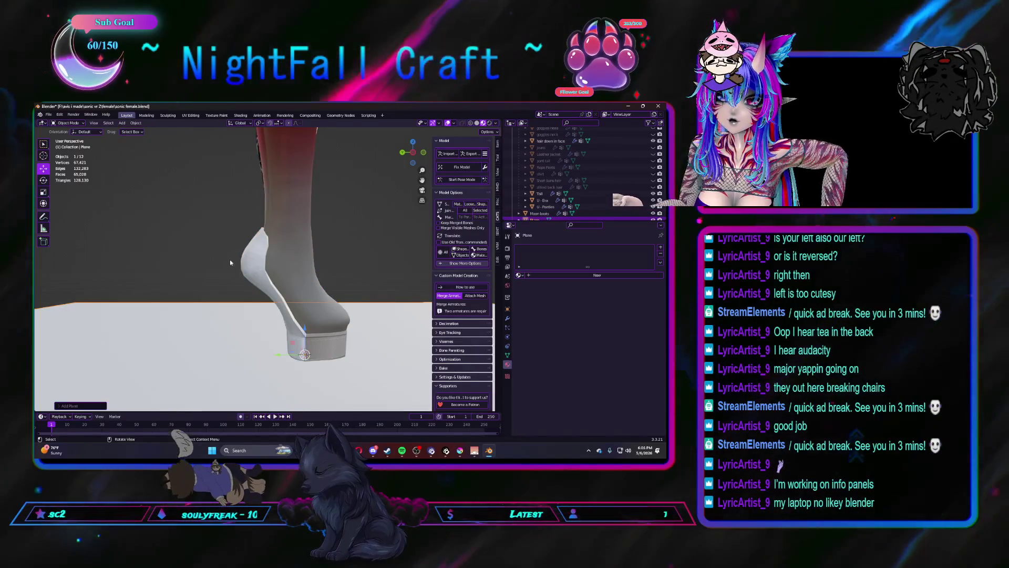
scroll(228, 254, down, 4)
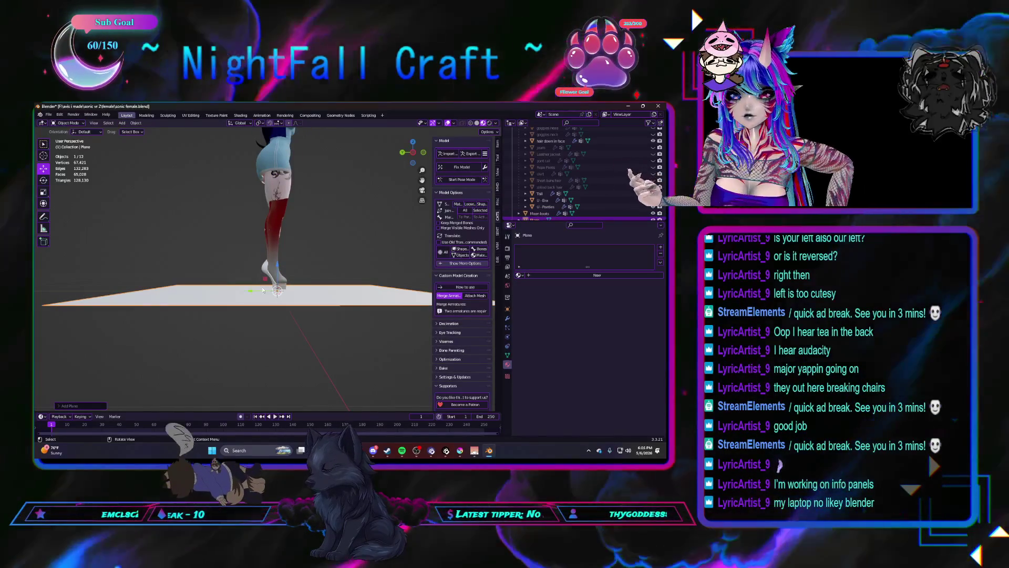
key(g)
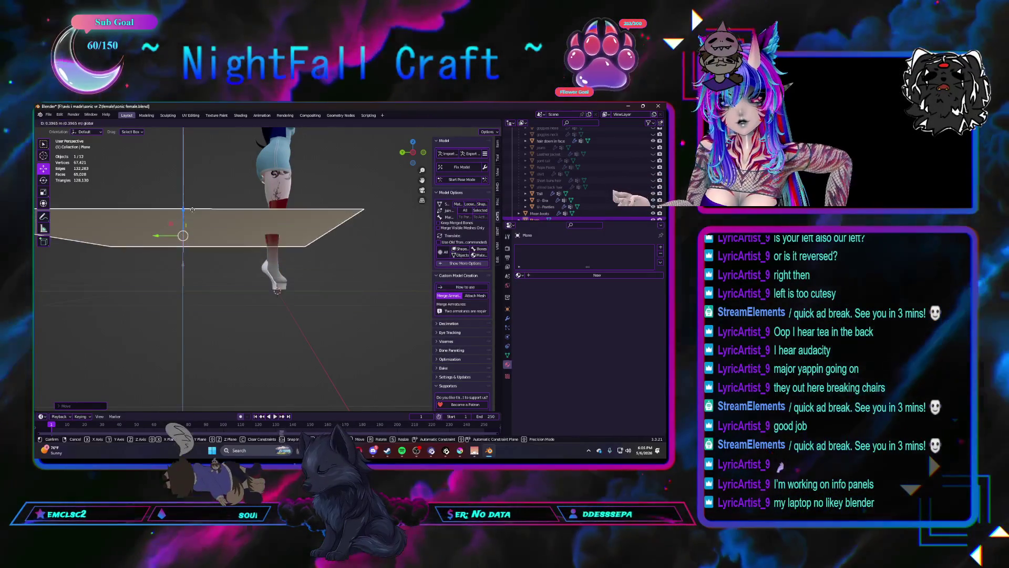
click(278, 231)
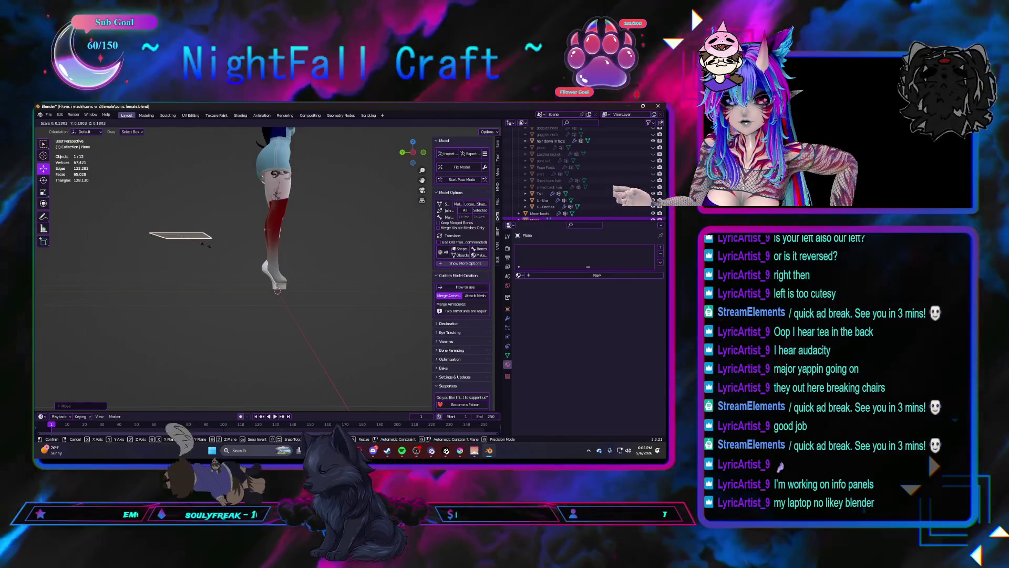
click(206, 244)
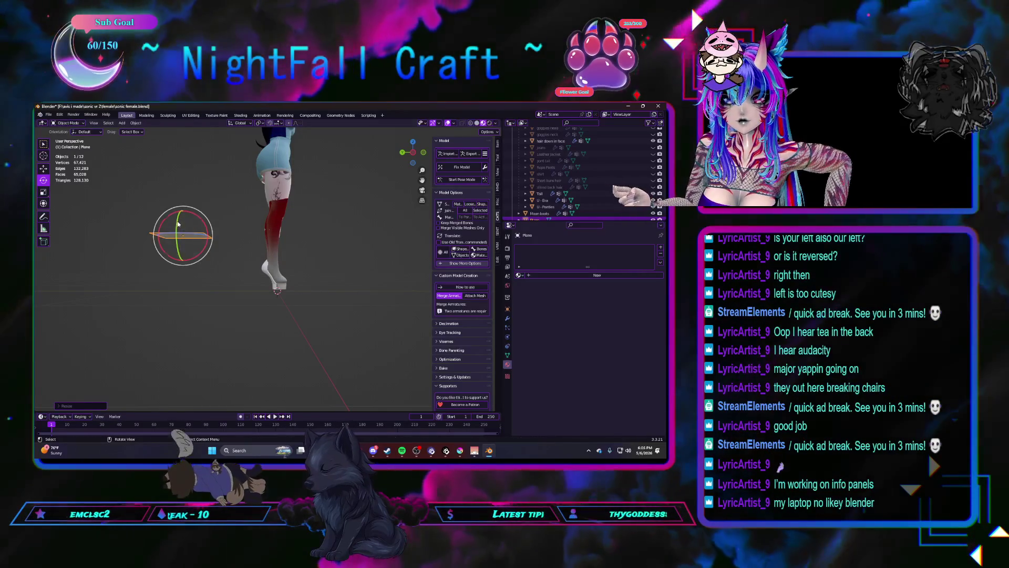
Step: Stand the plane upright and scale it down repeatedly into a small square
drag(178, 222, 181, 232)
key(KP_Decimal)
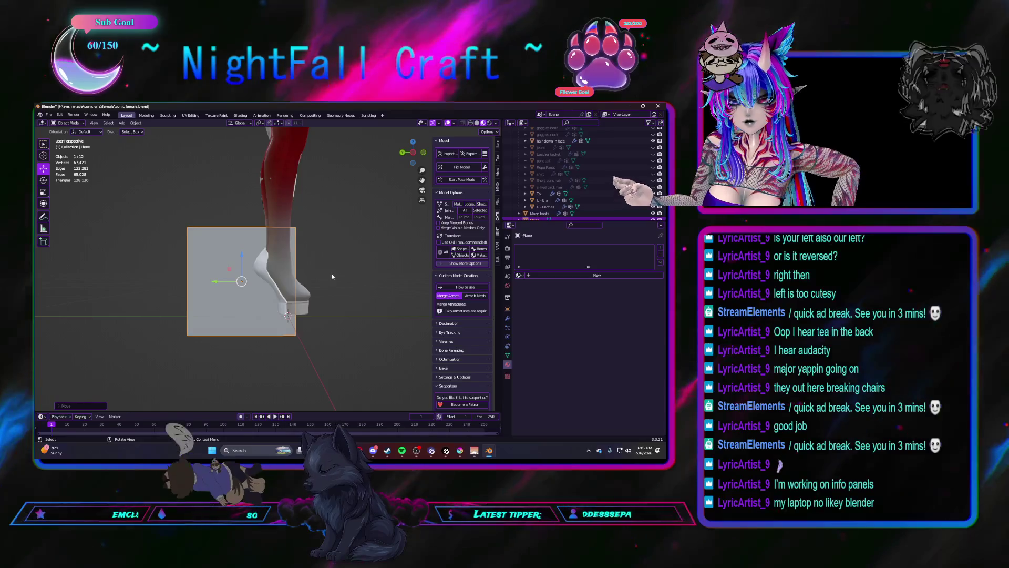
key(s)
click(249, 261)
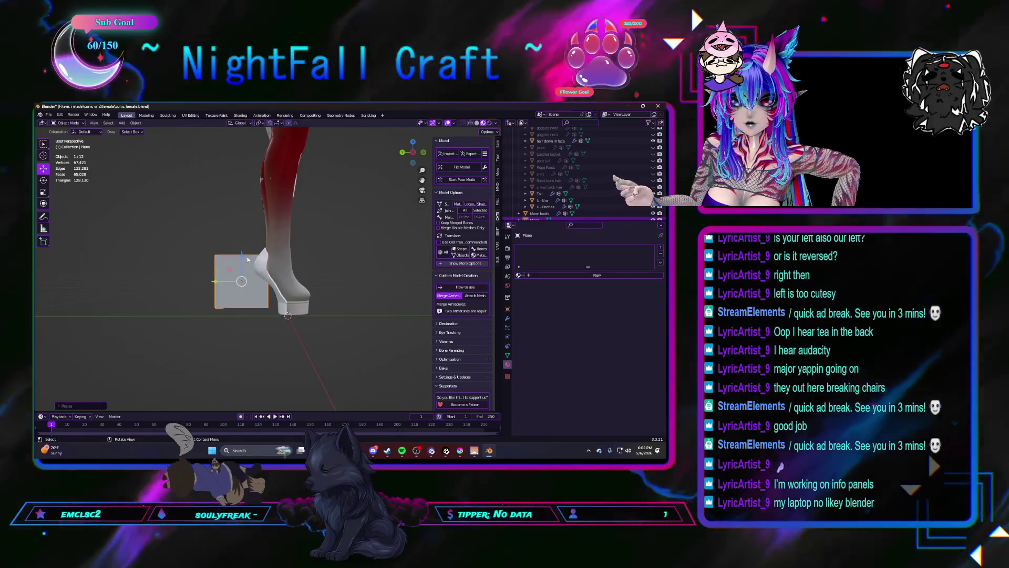
key(s)
click(293, 286)
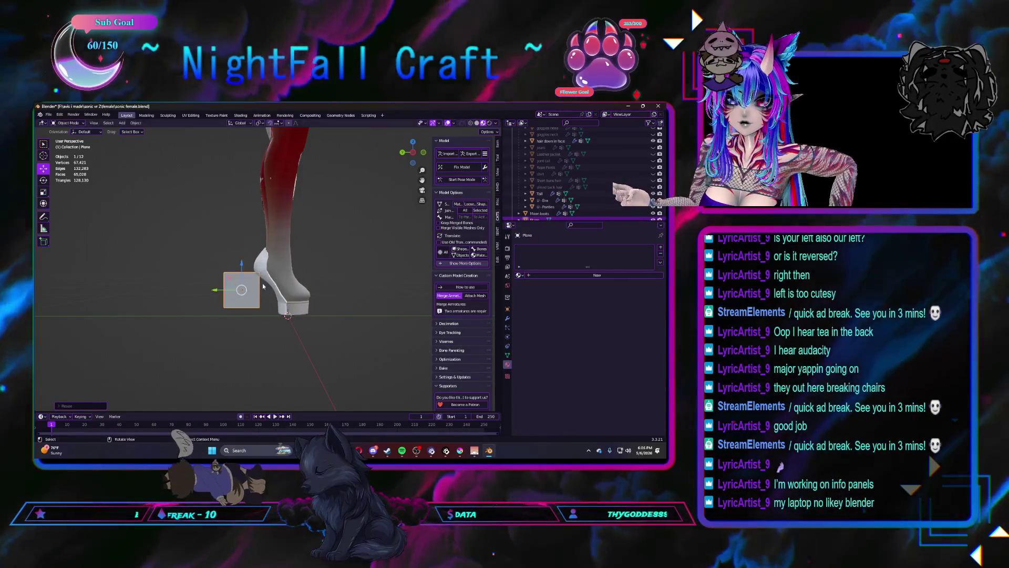
key(s)
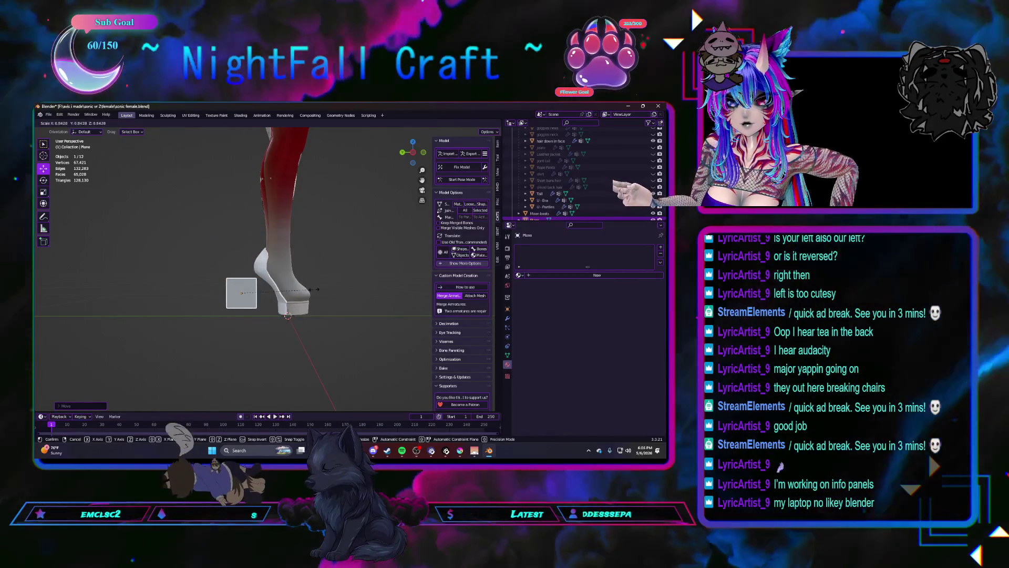
scroll(252, 313, up, 3)
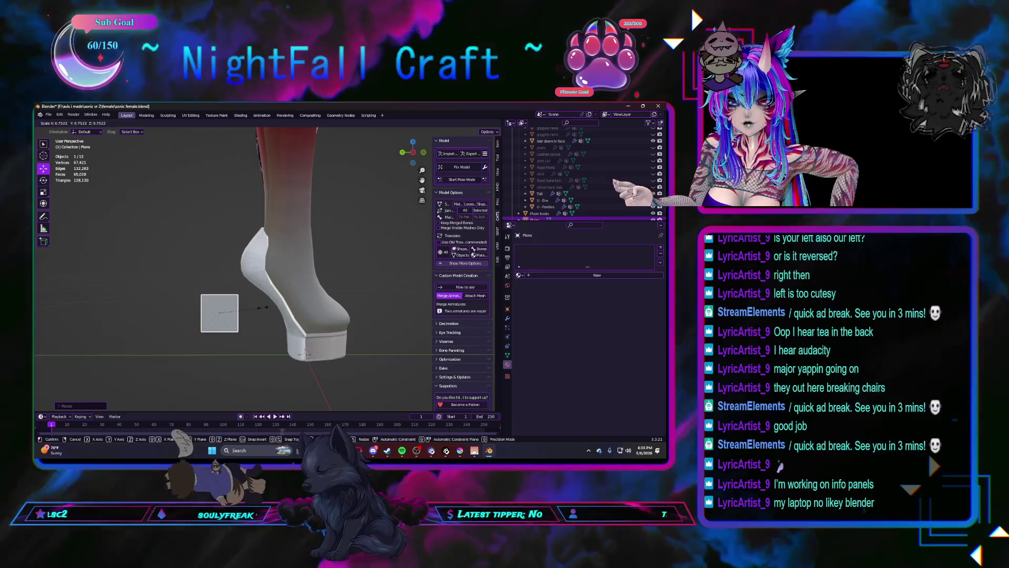
scroll(252, 322, up, 2)
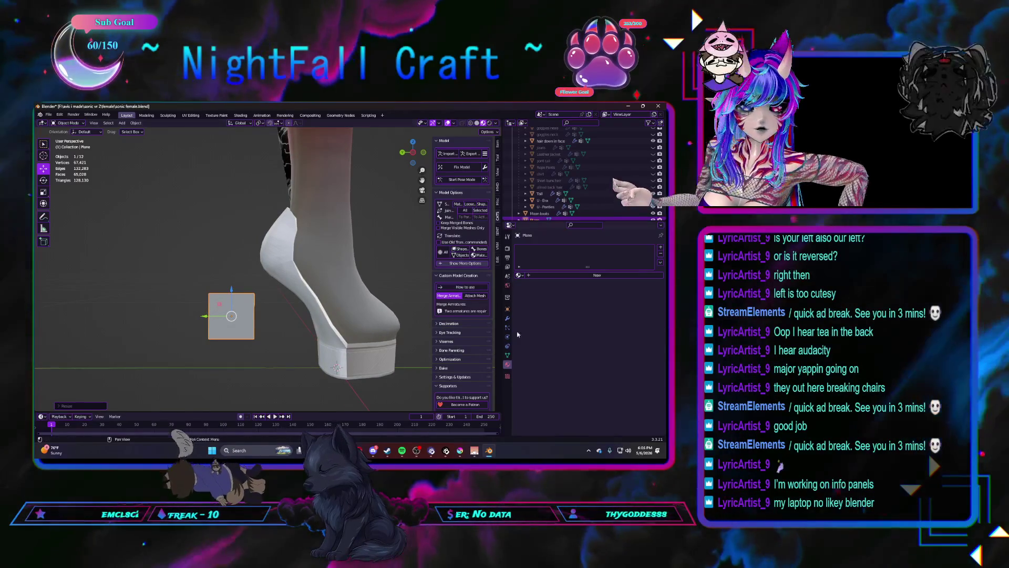
click(507, 318)
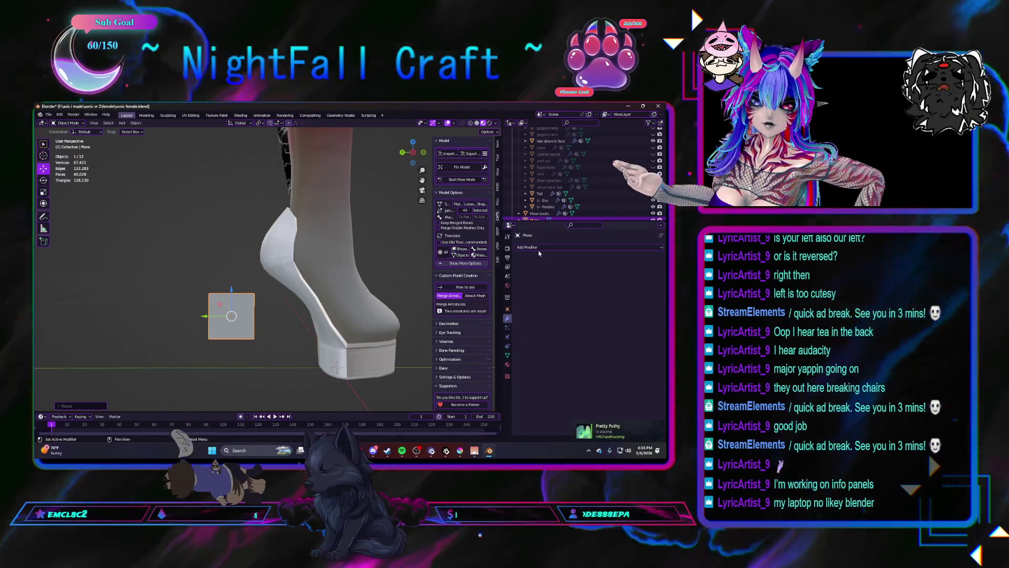
Step: Add and apply a Subdivision Surface modifier, rounding the plane into a 9-vertex octagon
click(538, 249)
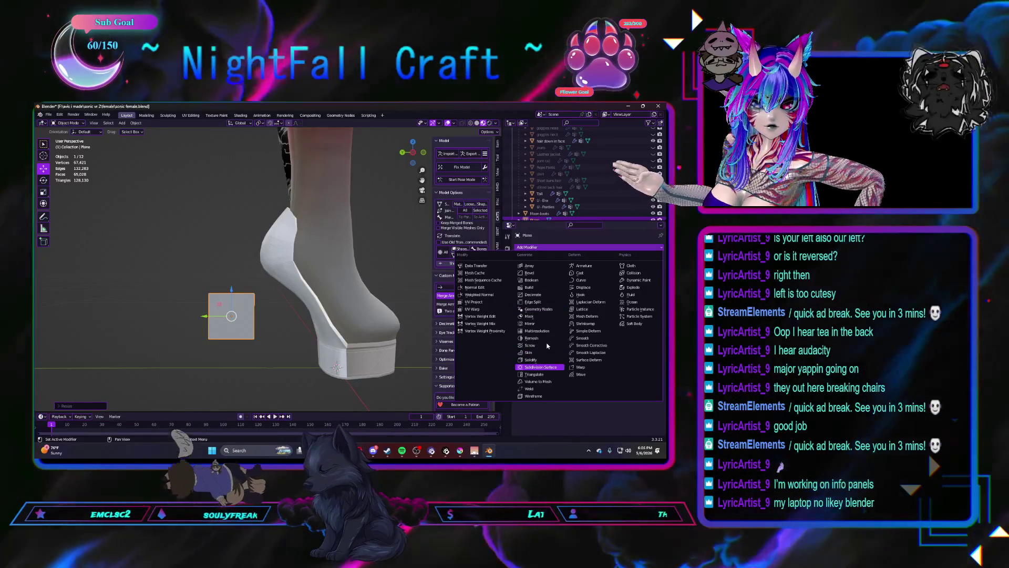
click(540, 366)
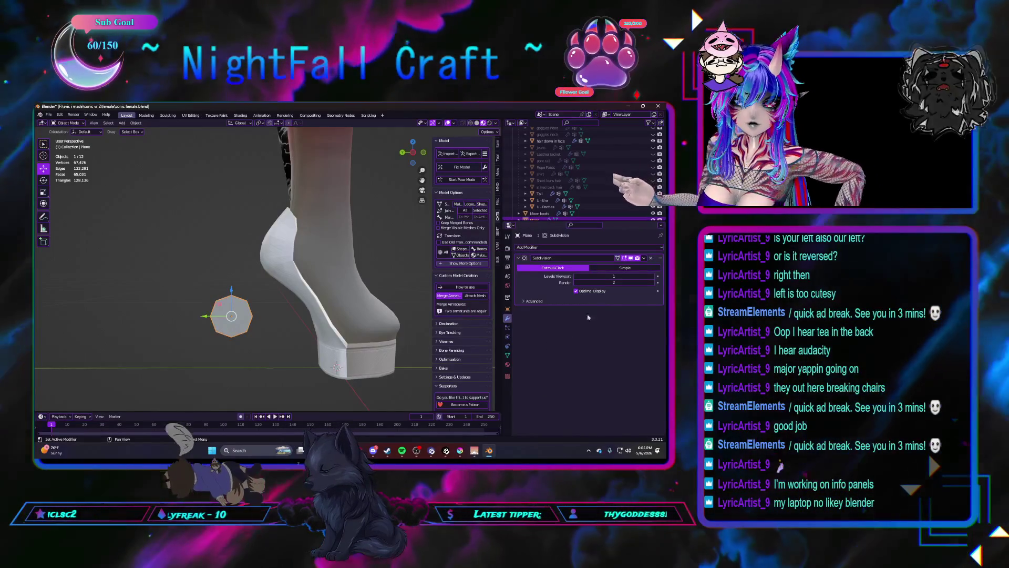
click(637, 267)
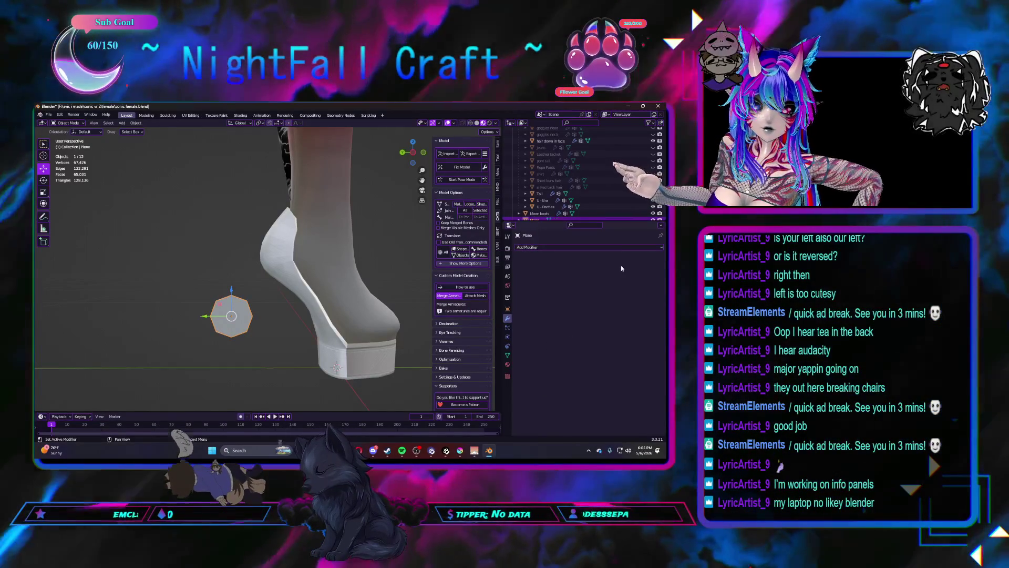
scroll(240, 323, up, 1)
middle_drag(241, 323, 278, 314)
key(Tab)
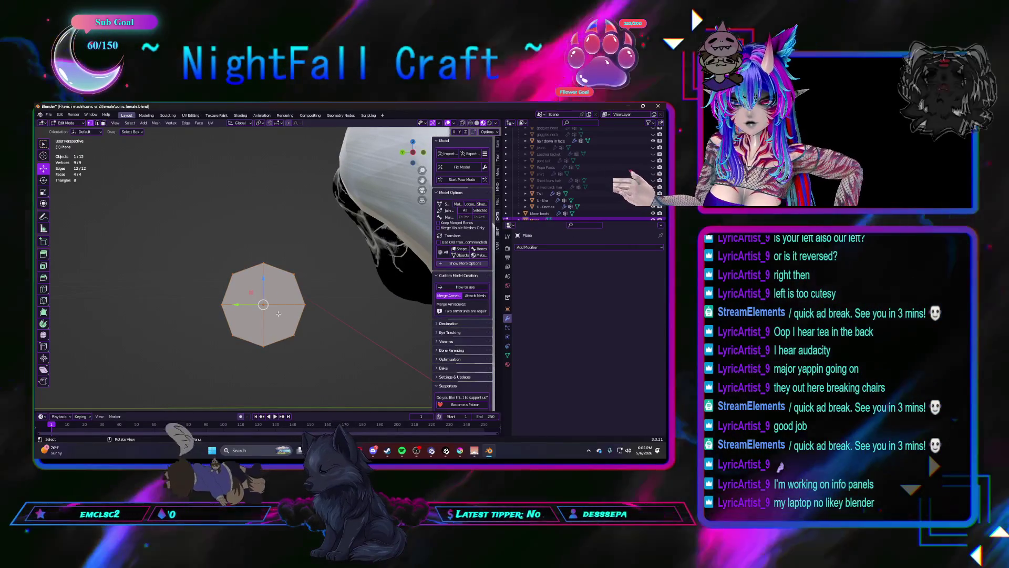
Step: Add two centred loop cuts across the rounded plane, one vertical and one horizontal
key(ctrl+r)
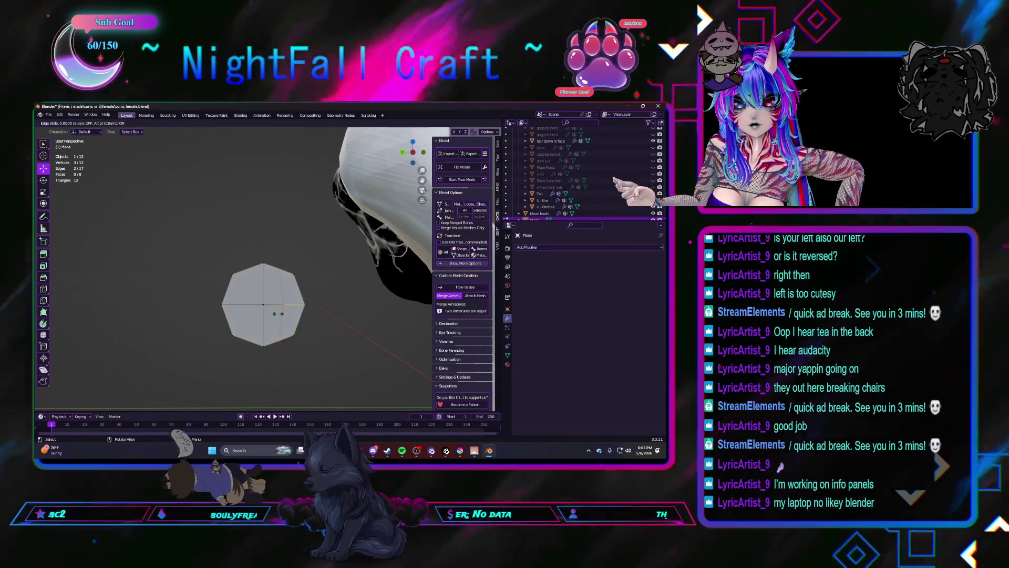
click(277, 314)
click(240, 310)
right_click(240, 310)
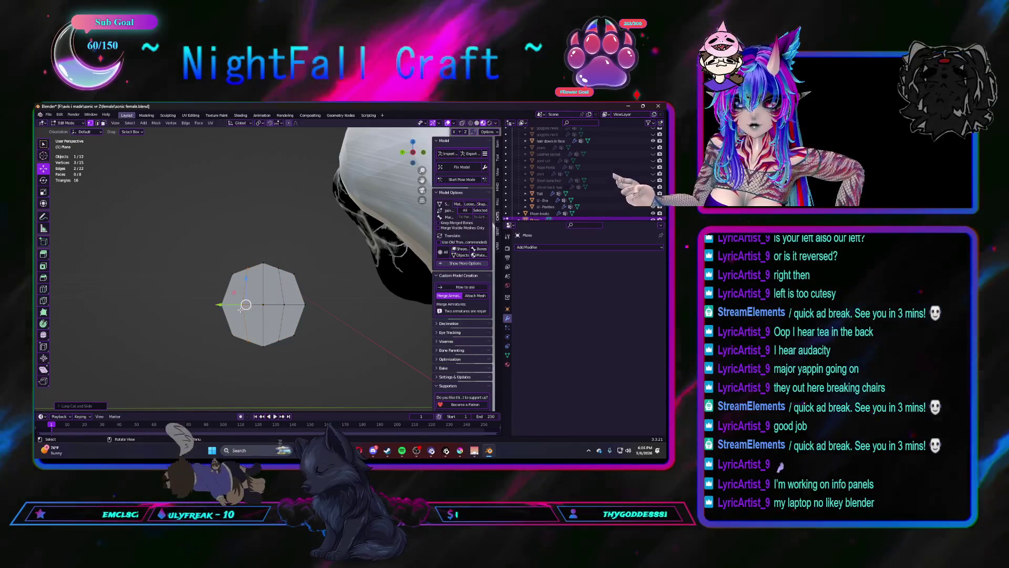
click(266, 325)
right_click(267, 326)
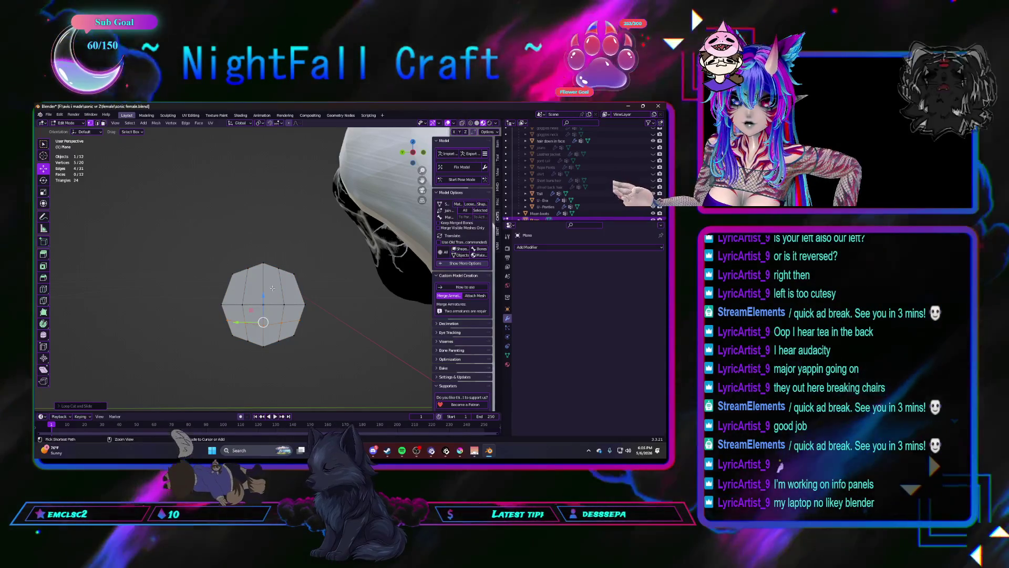
Step: Select the middle row of vertices and widen it along the X axis
click(330, 322)
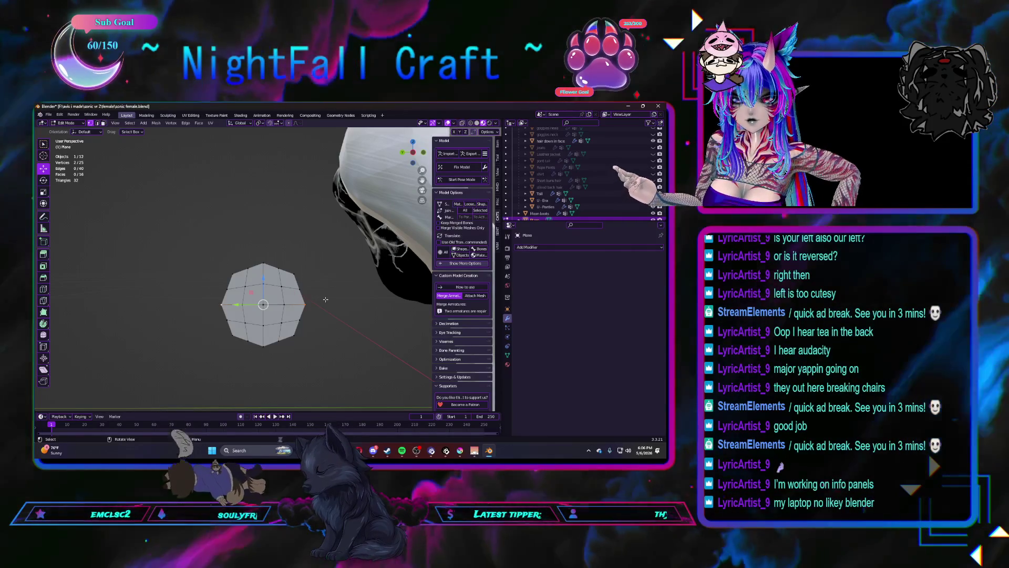
shift+click(283, 304)
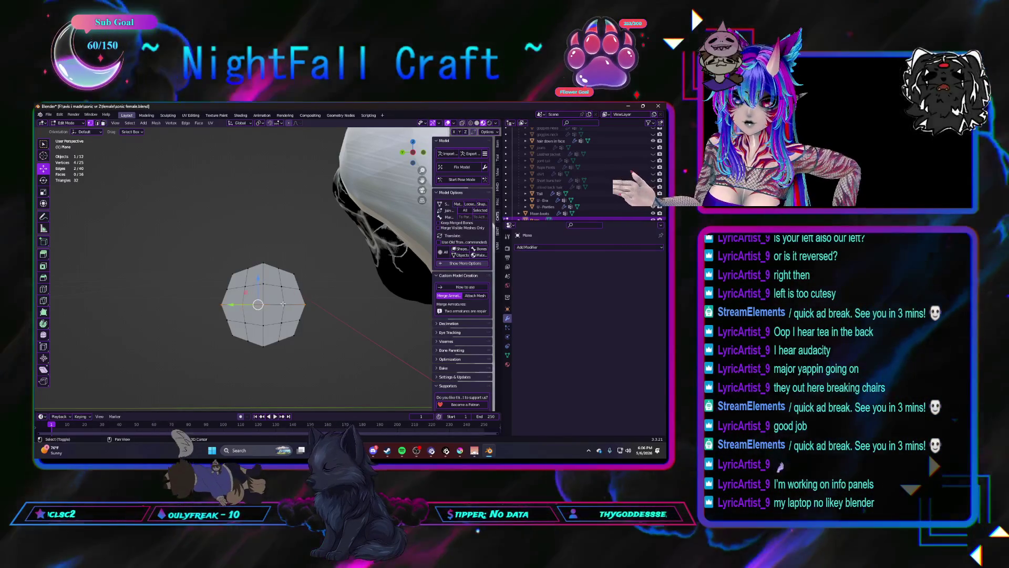
shift+click(305, 304)
key(s)
key(x)
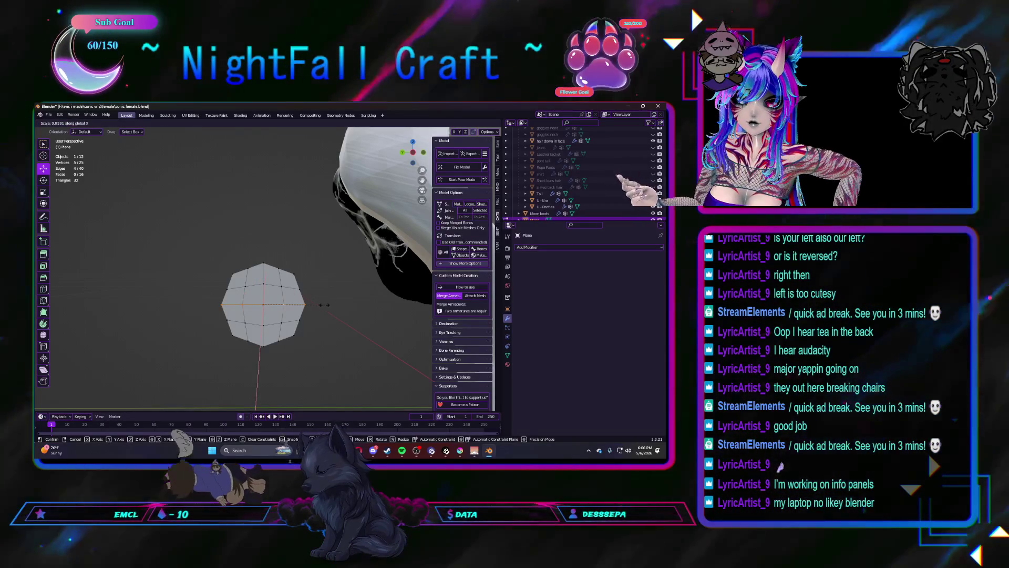
click(322, 305)
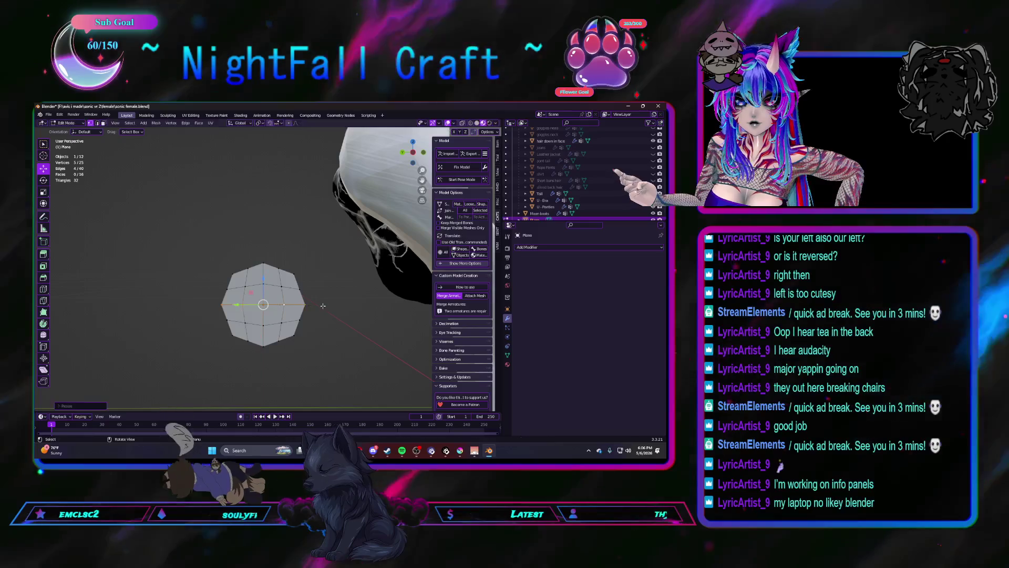
scroll(333, 325, down, 1)
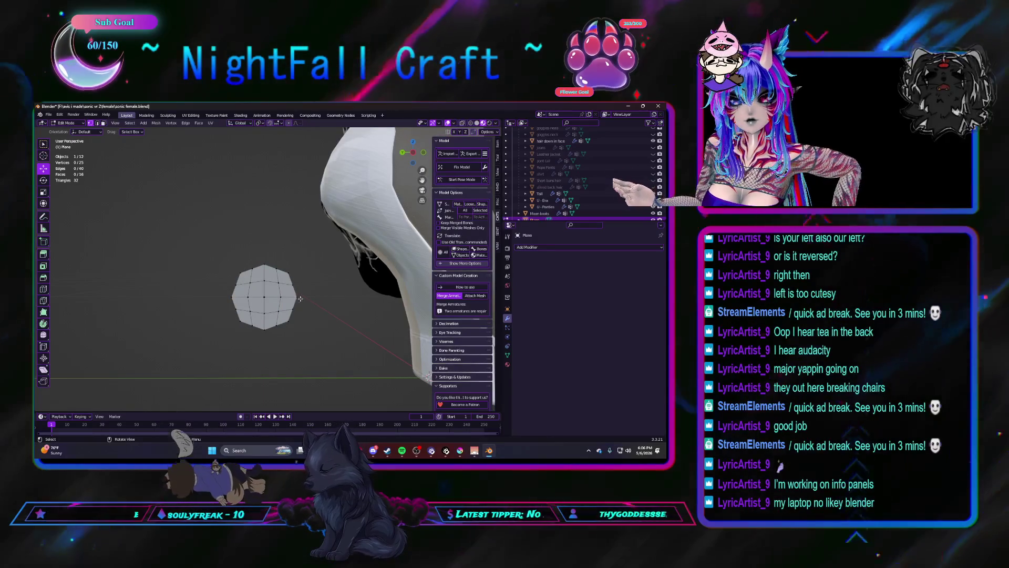
Step: Move the centre vertex along the Y axis
click(264, 297)
key(g)
key(y)
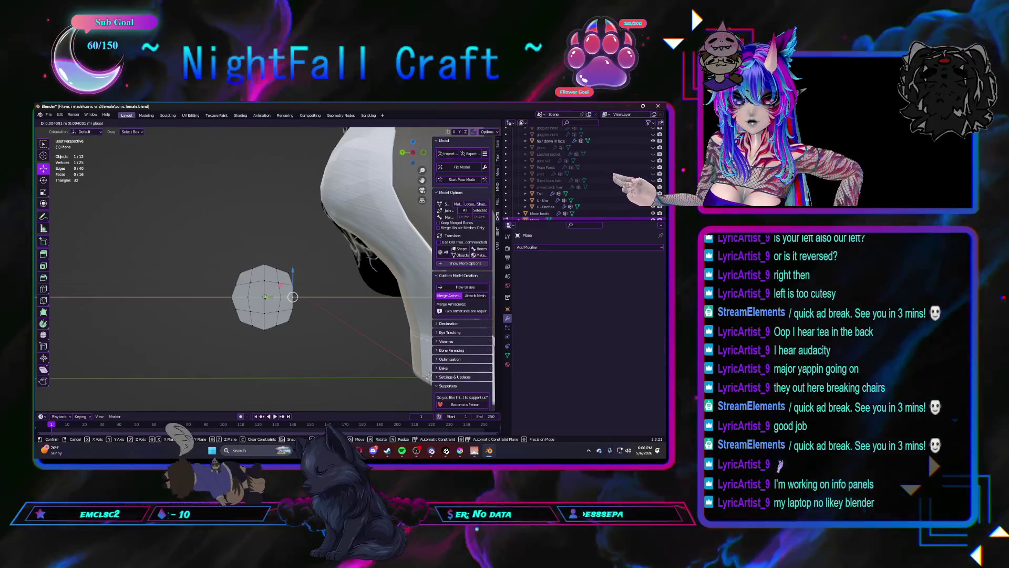
click(280, 297)
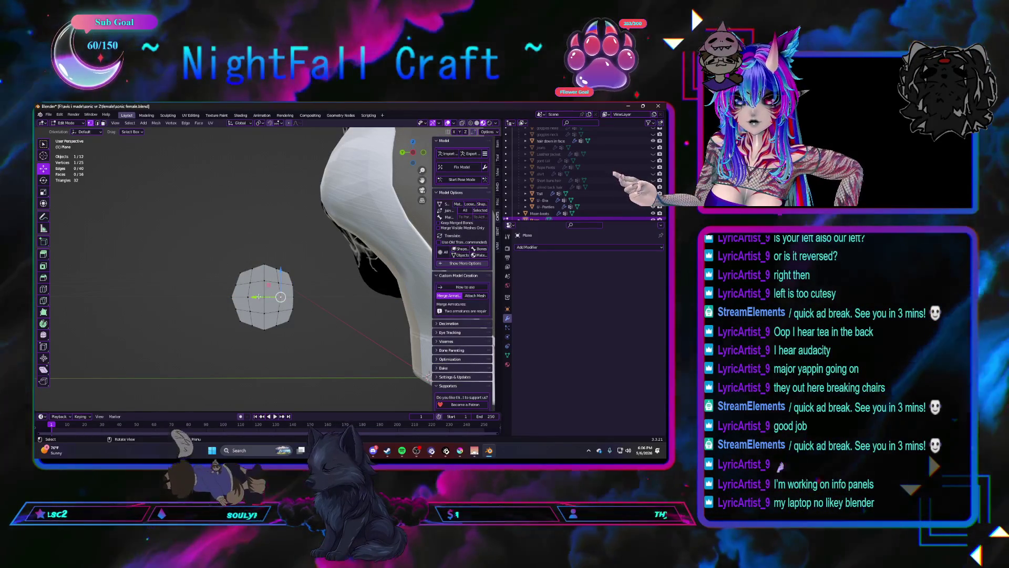
key(g)
key(y)
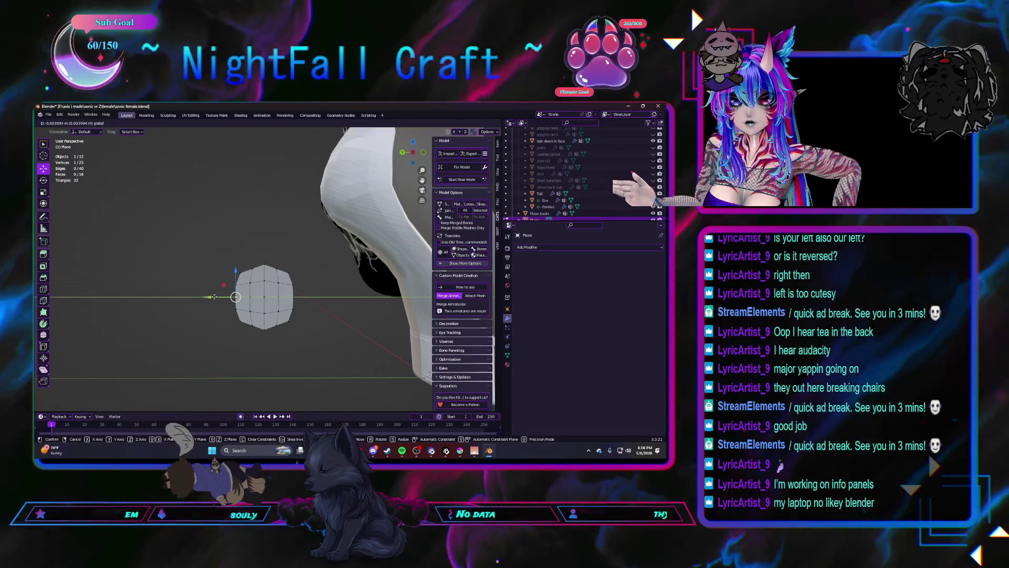
Step: Finish repositioning the centre vertex, undoing one unwanted move
click(214, 297)
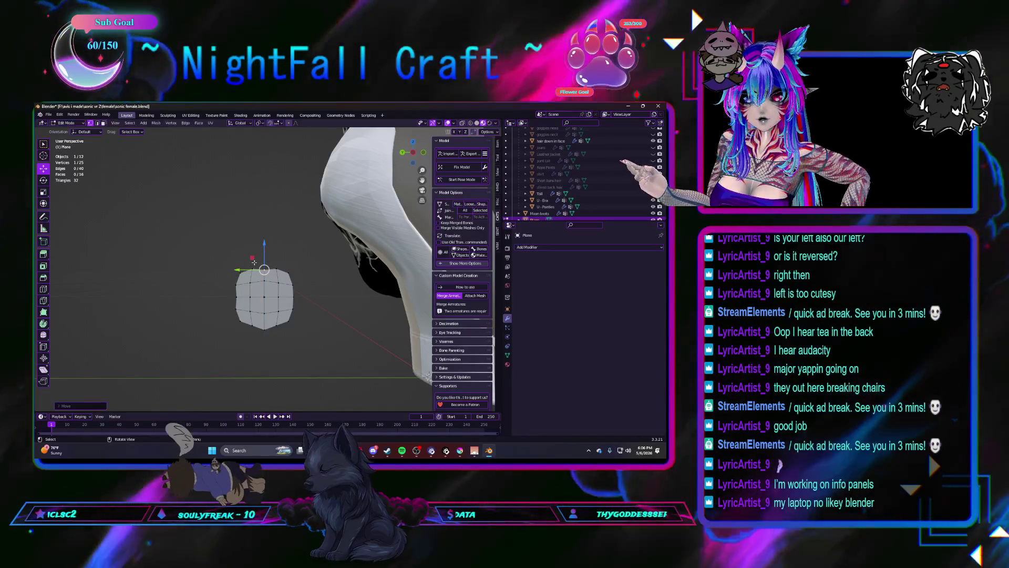
click(253, 243)
key(ctrl+z)
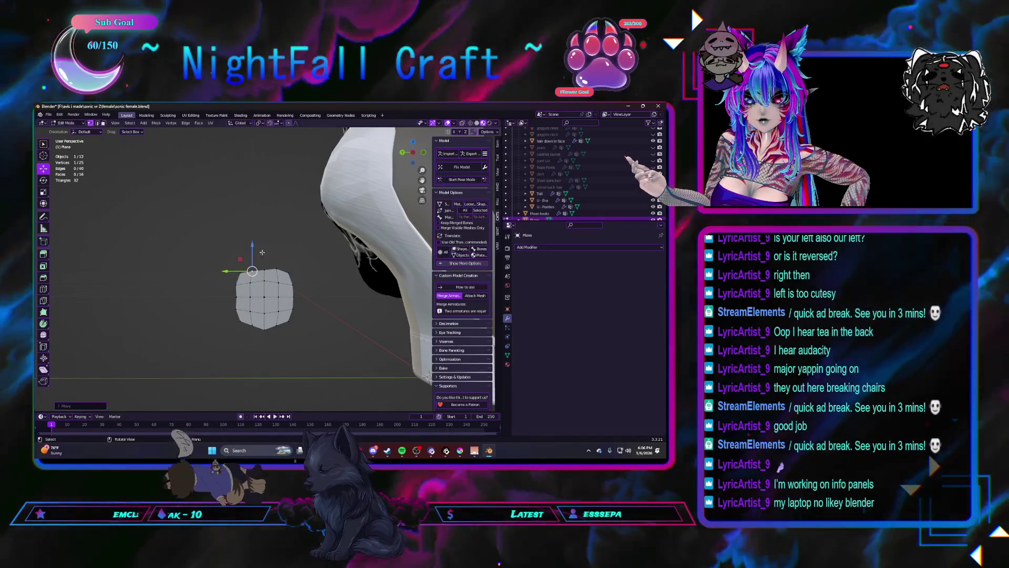
drag(275, 245, 276, 245)
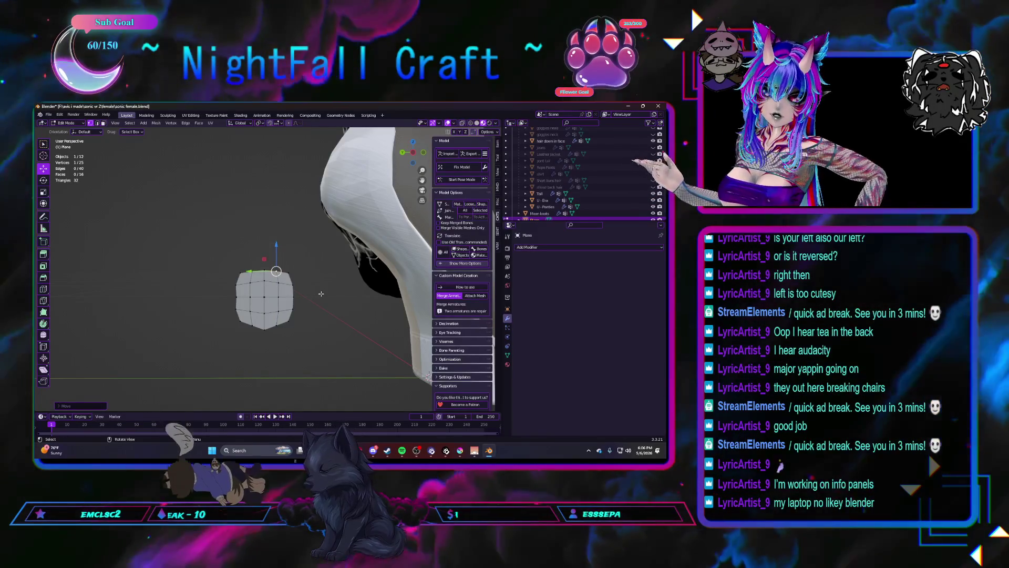
Step: Pull the bottom vertices downward into a pointed spike
click(265, 327)
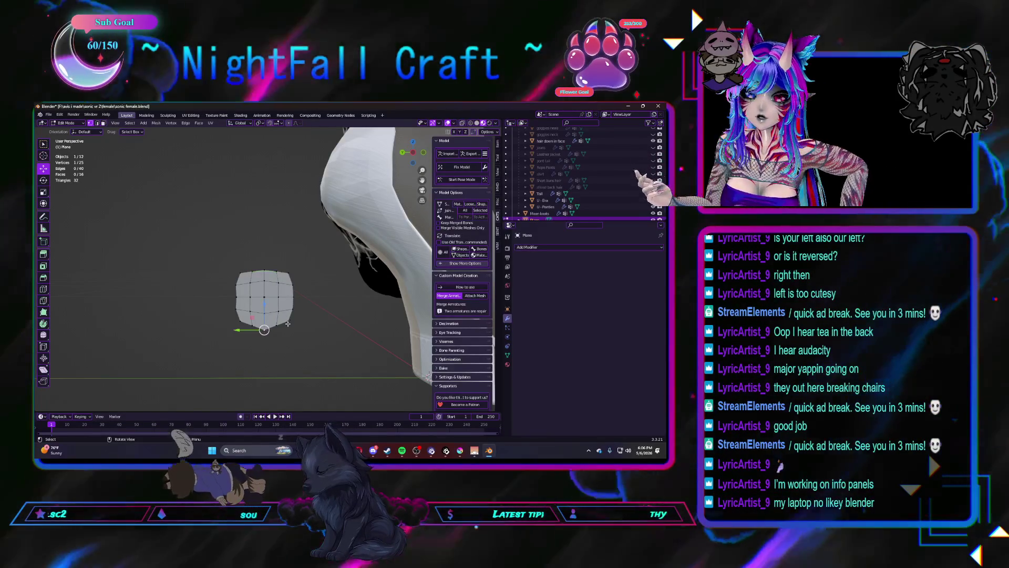
shift+click(237, 322)
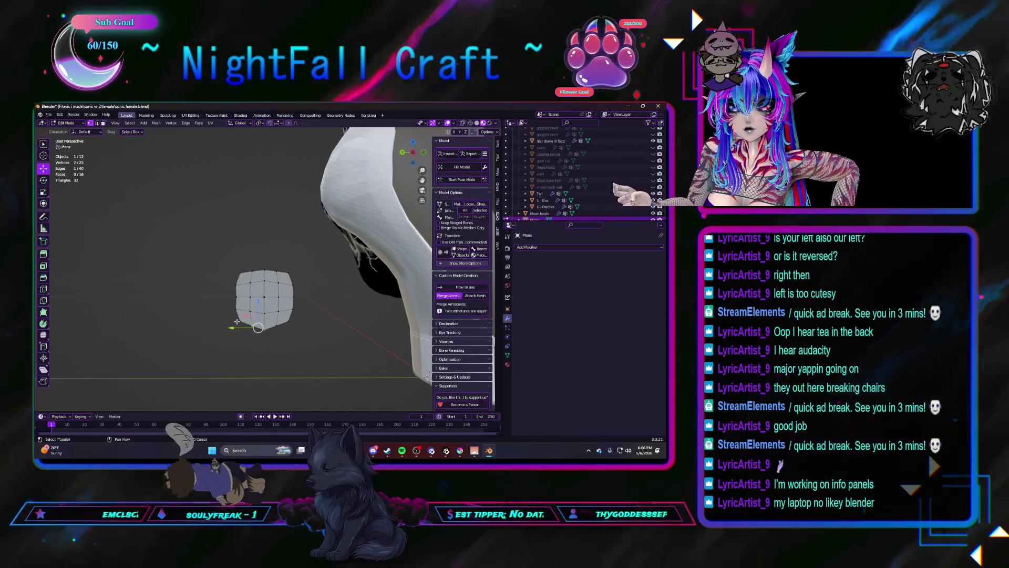
shift+click(290, 320)
drag(263, 300, 267, 323)
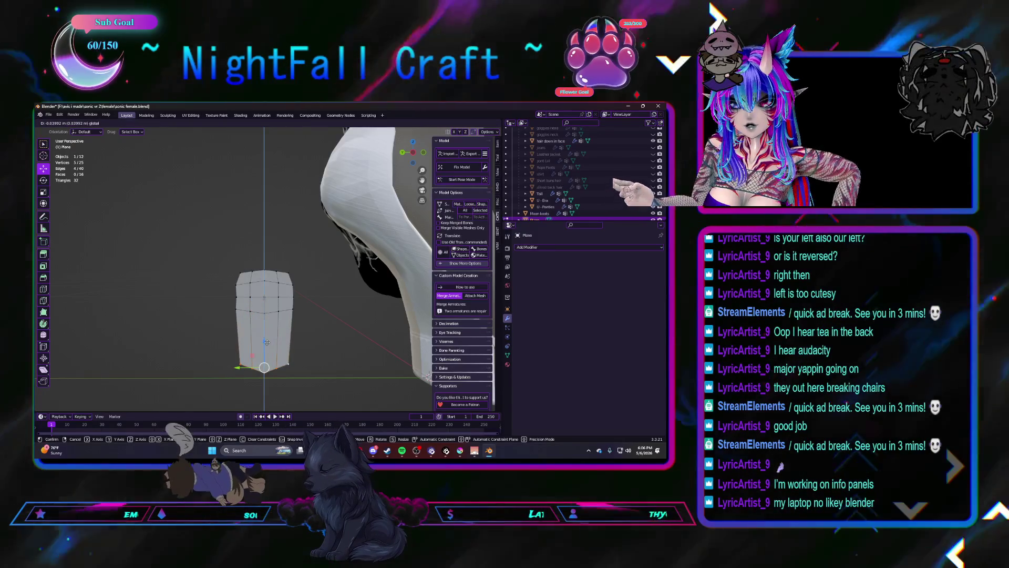
click(267, 342)
click(277, 369)
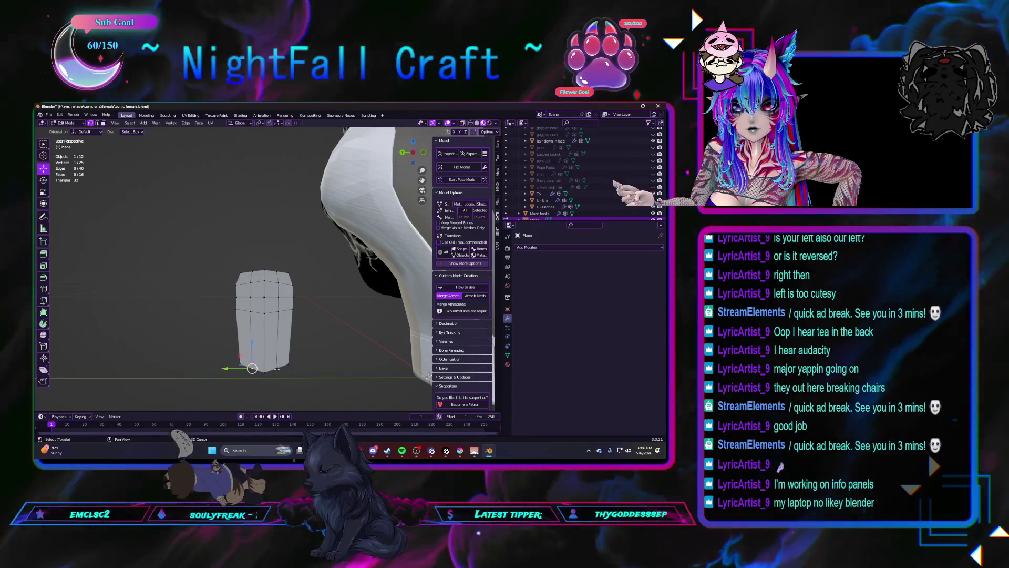
shift+click(264, 368)
drag(264, 339, 264, 326)
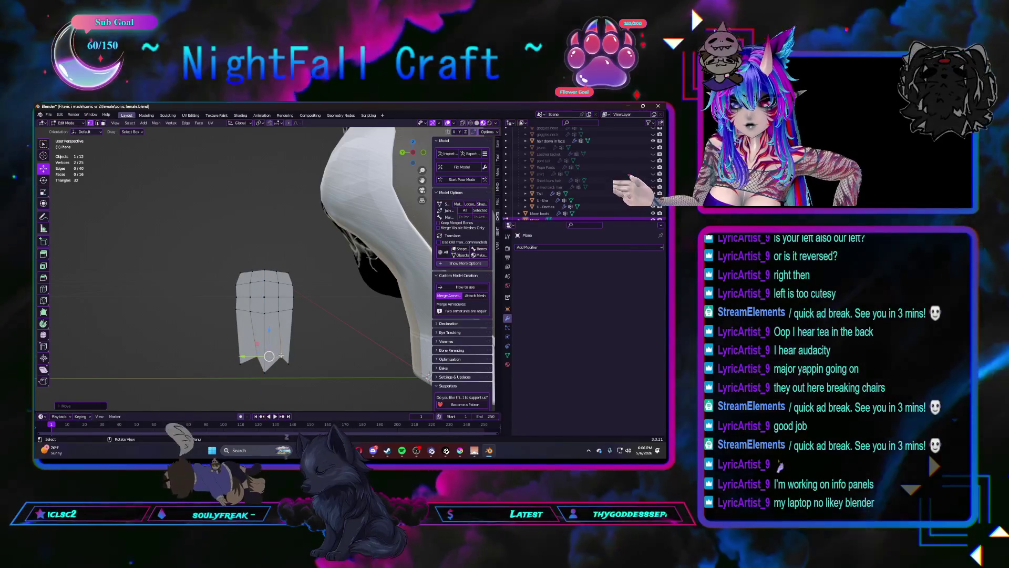
mouse_move(259, 356)
mouse_down()
mouse_move(246, 356)
mouse_move(246, 314)
mouse_move(231, 339)
mouse_up()
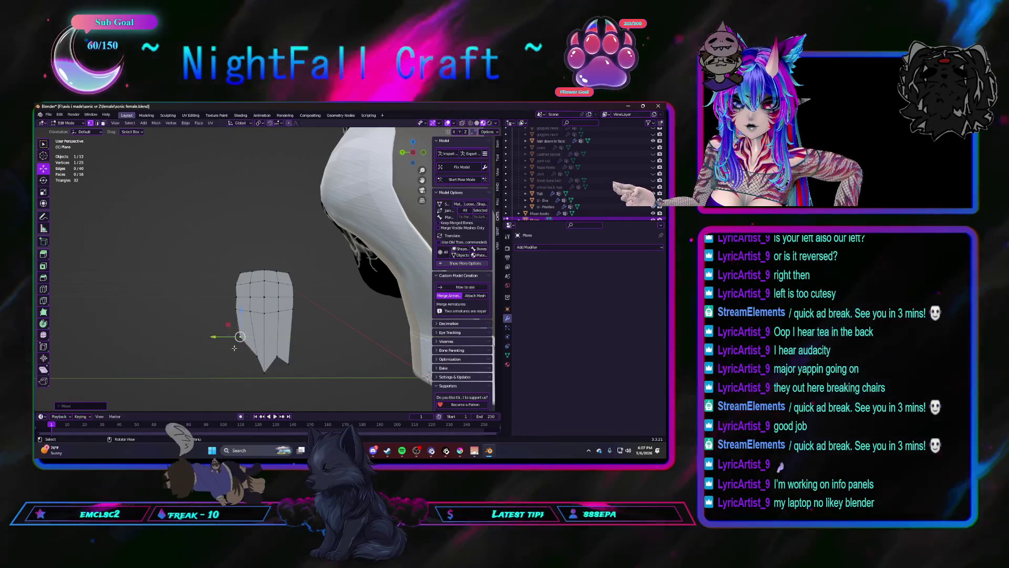
click(234, 348)
Step: Delete the stray and extra edge vertices, slimming the plane into a narrow 15-vertex spike
click(238, 309)
right_click(238, 309)
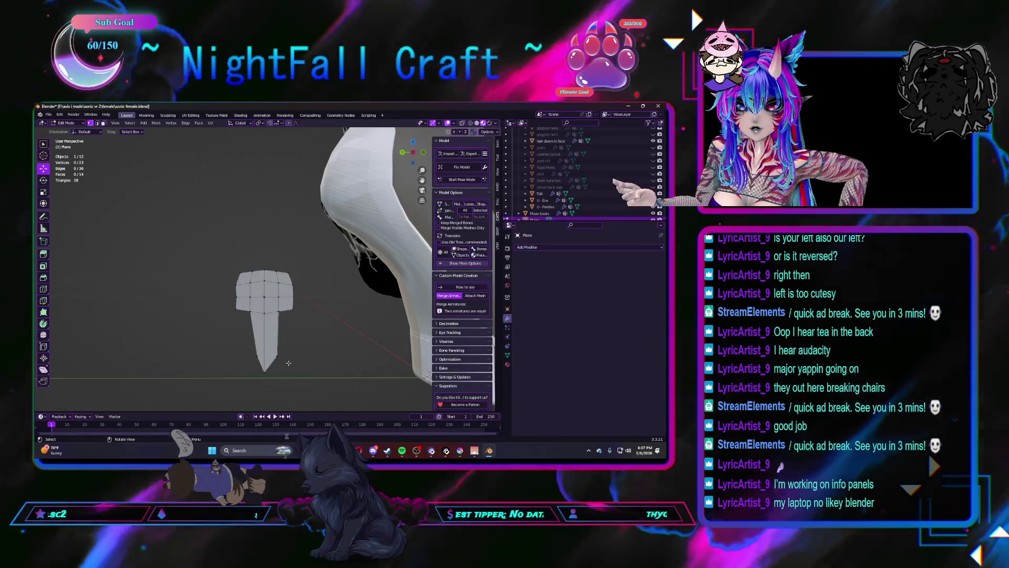
click(268, 315)
drag(226, 265, 248, 315)
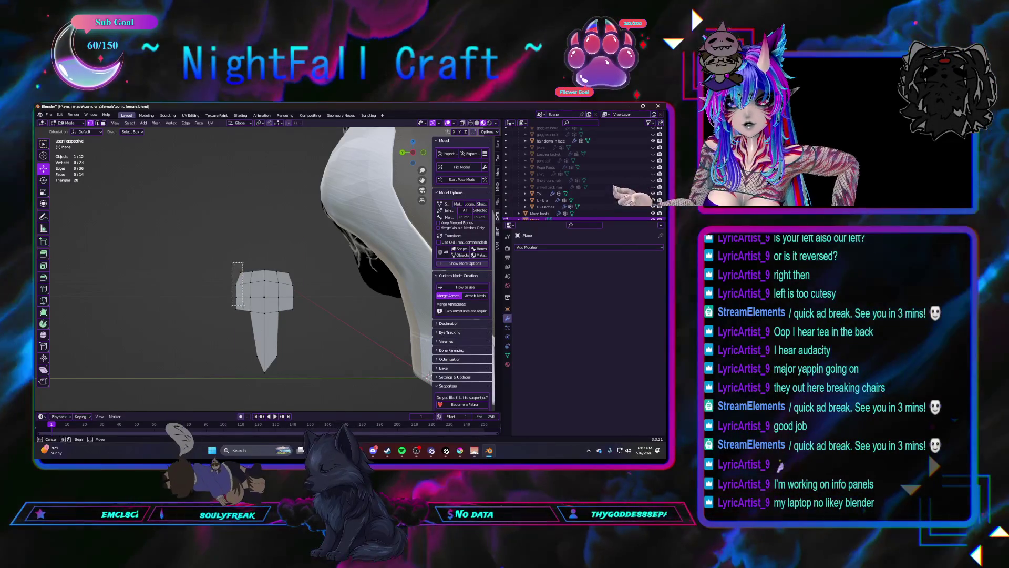
right_click(212, 349)
click(213, 349)
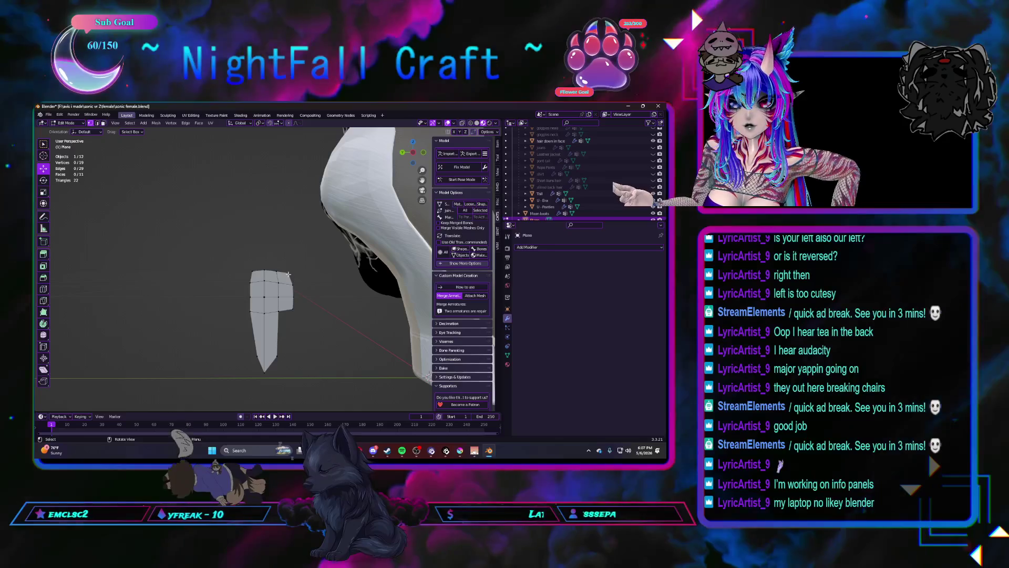
right_click(316, 354)
click(316, 353)
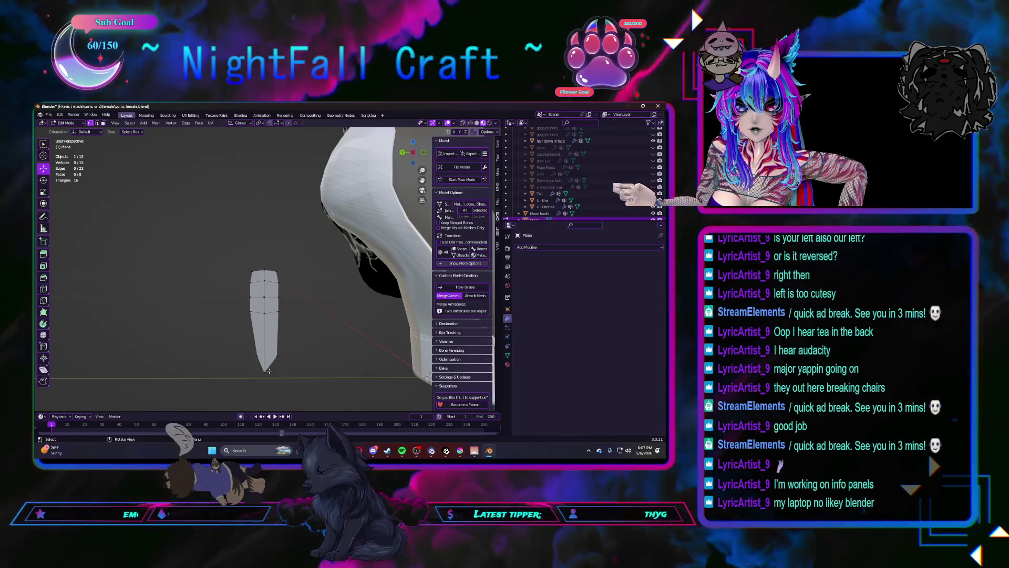
mouse_move(251, 355)
mouse_down()
mouse_move(230, 356)
mouse_move(245, 357)
mouse_up()
middle_drag(245, 357, 209, 328)
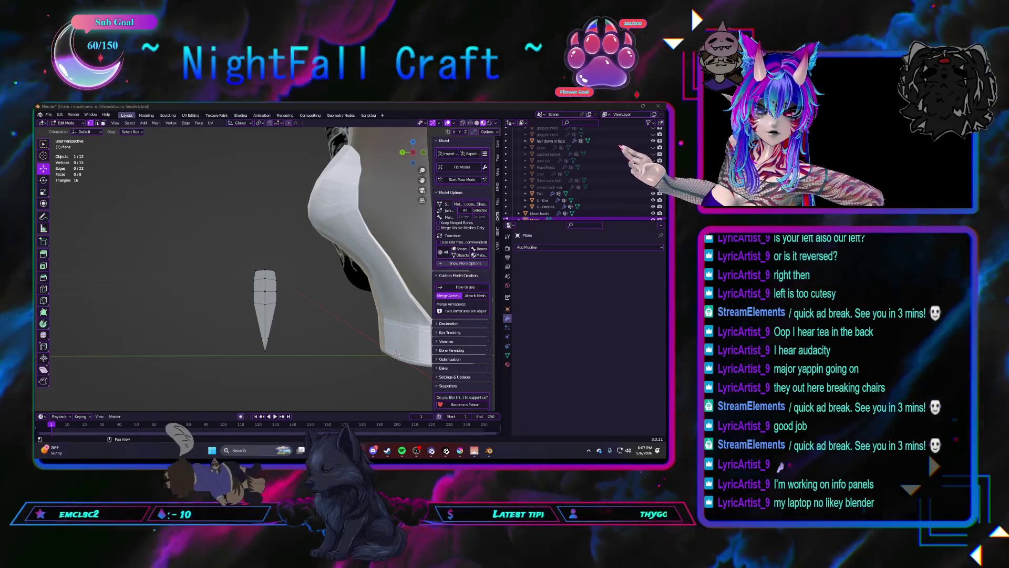
middle_drag(303, 309, 284, 302)
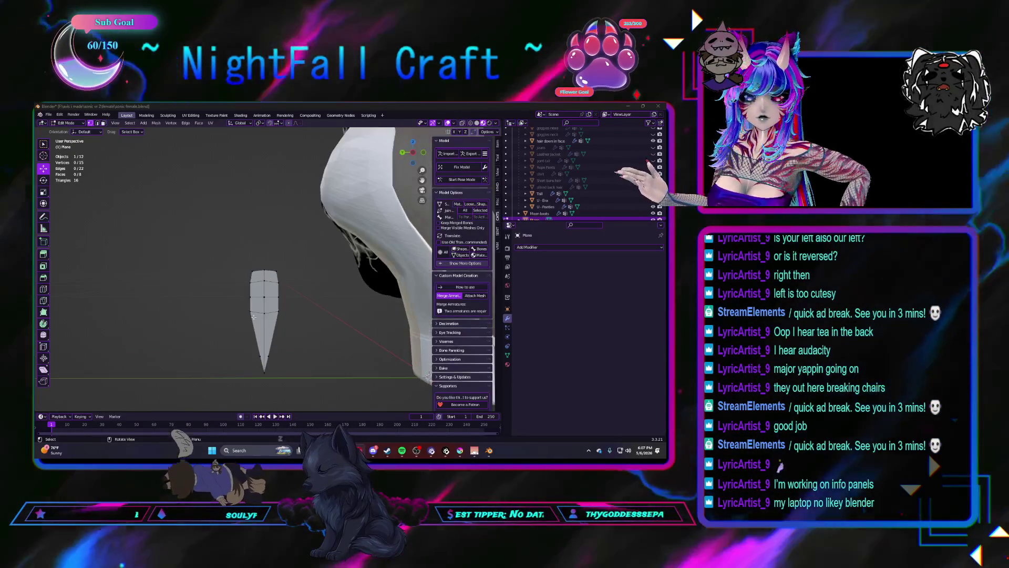
Step: Shift the lower spike's vertices sideways so the tip angles off
click(264, 313)
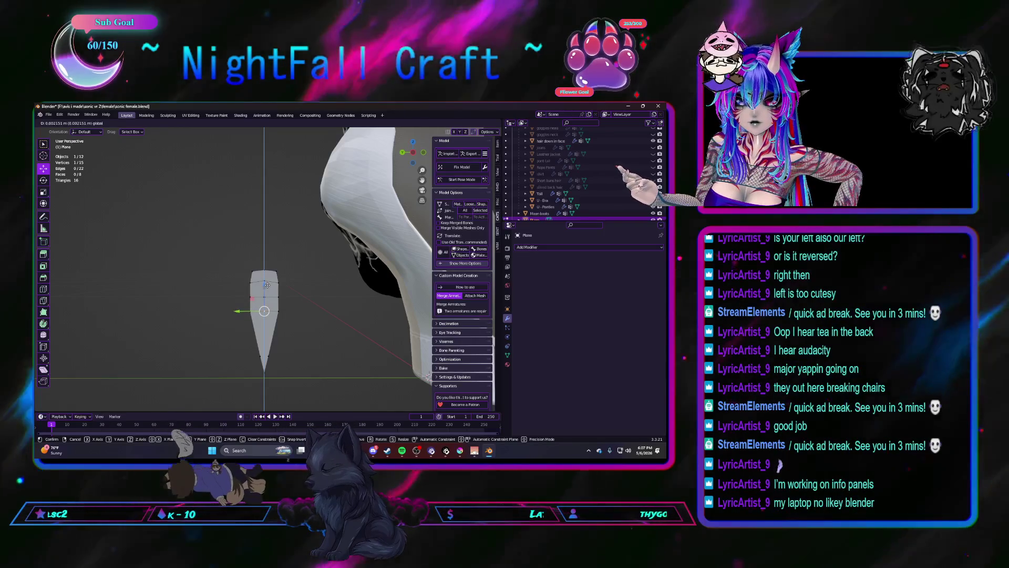
click(267, 285)
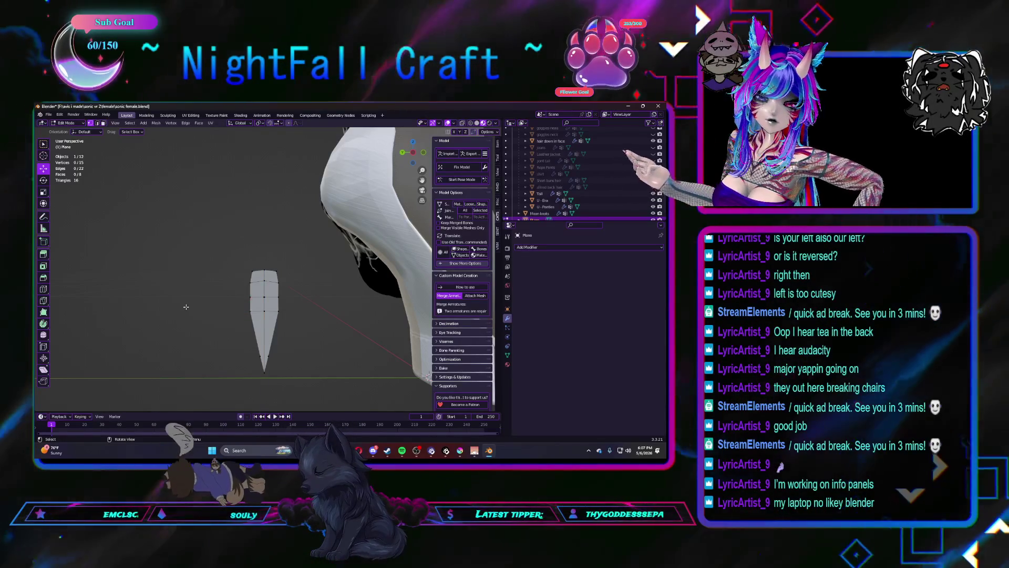
drag(286, 315, 216, 357)
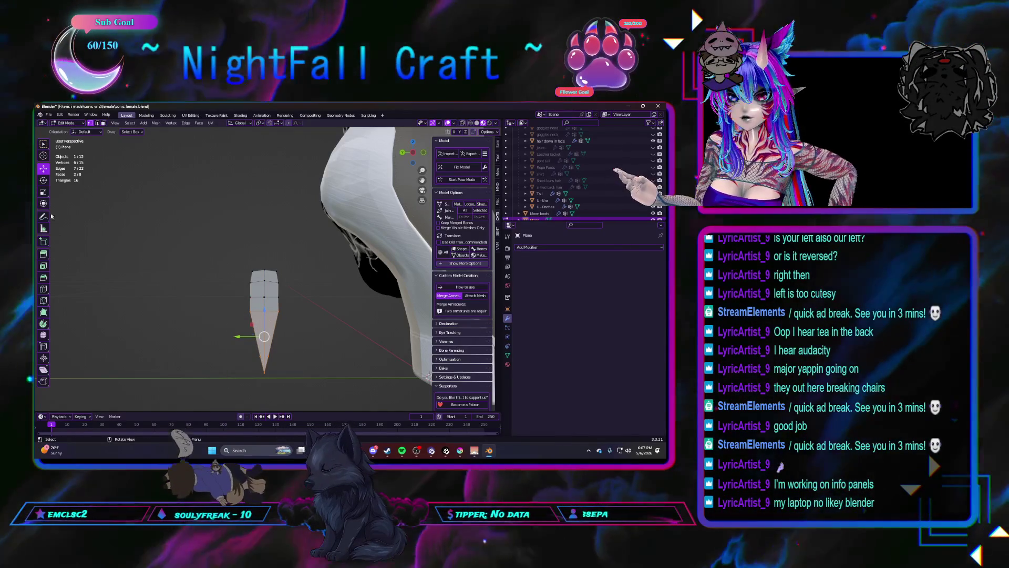
click(43, 179)
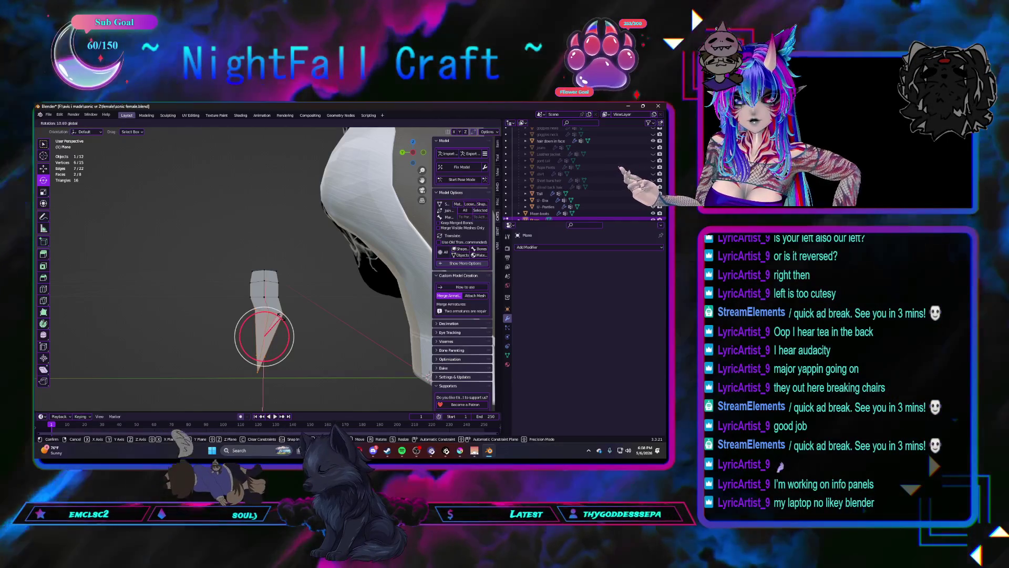
click(44, 170)
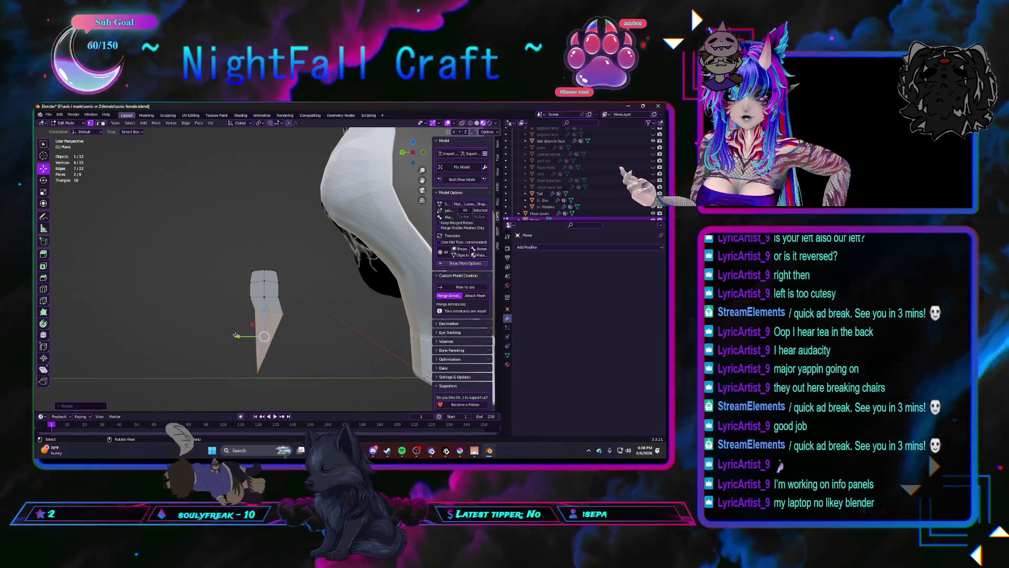
drag(237, 337, 244, 337)
drag(243, 337, 249, 337)
click(248, 338)
Step: Lower and reposition the bend vertices to form the bolt's zigzag
key(alt+a)
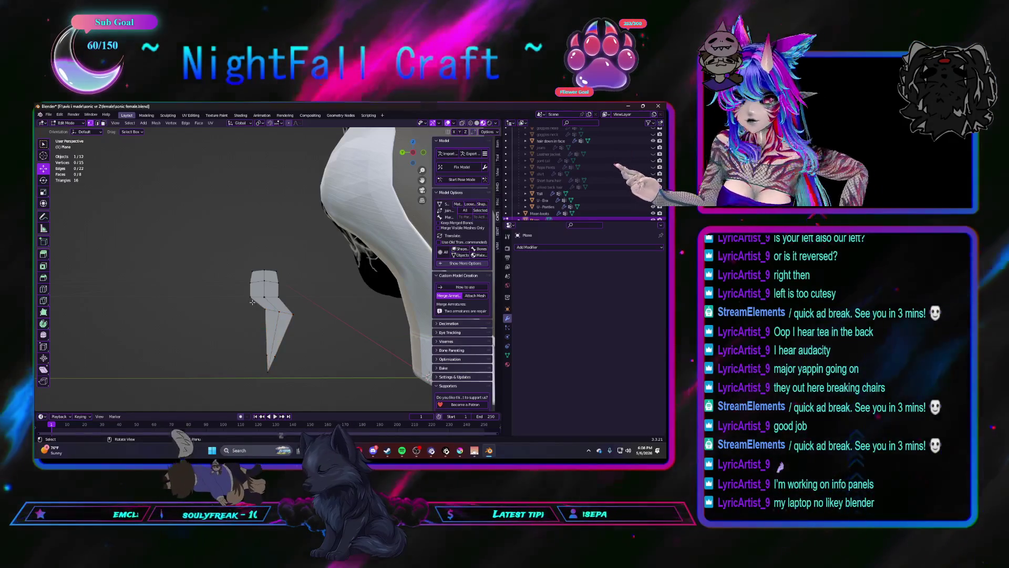
drag(247, 273, 247, 276)
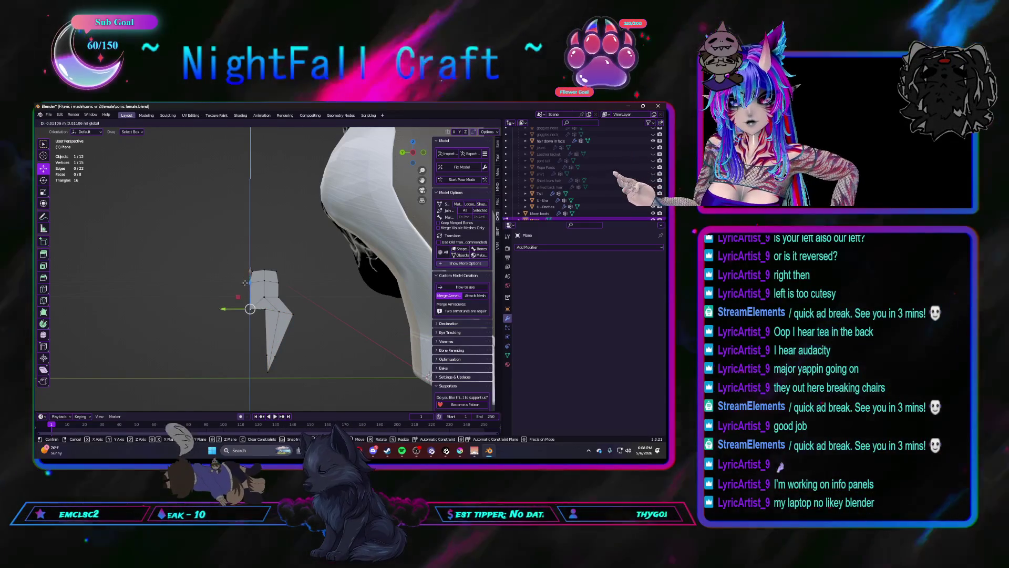
click(245, 282)
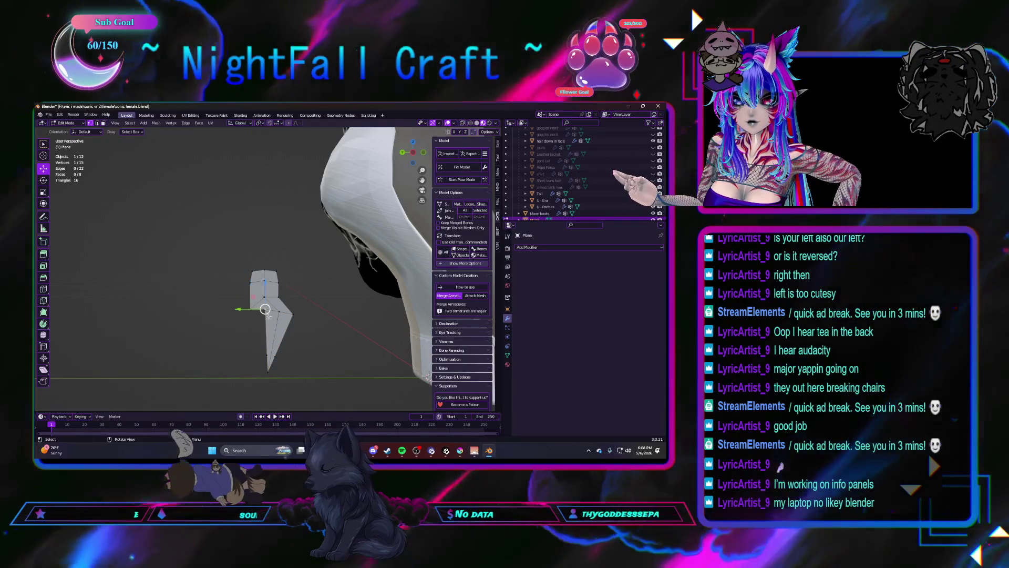
drag(264, 282, 268, 314)
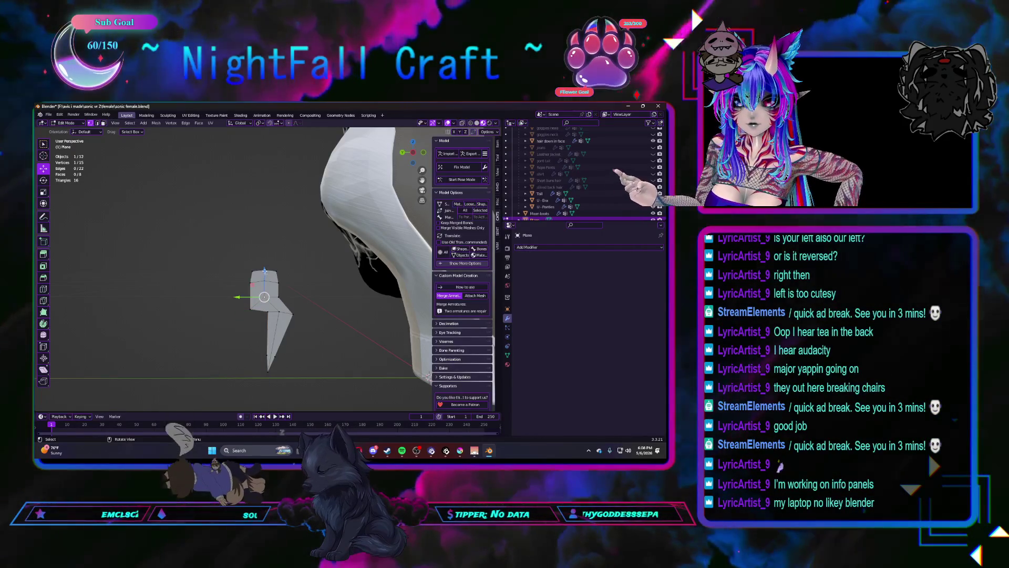
click(265, 302)
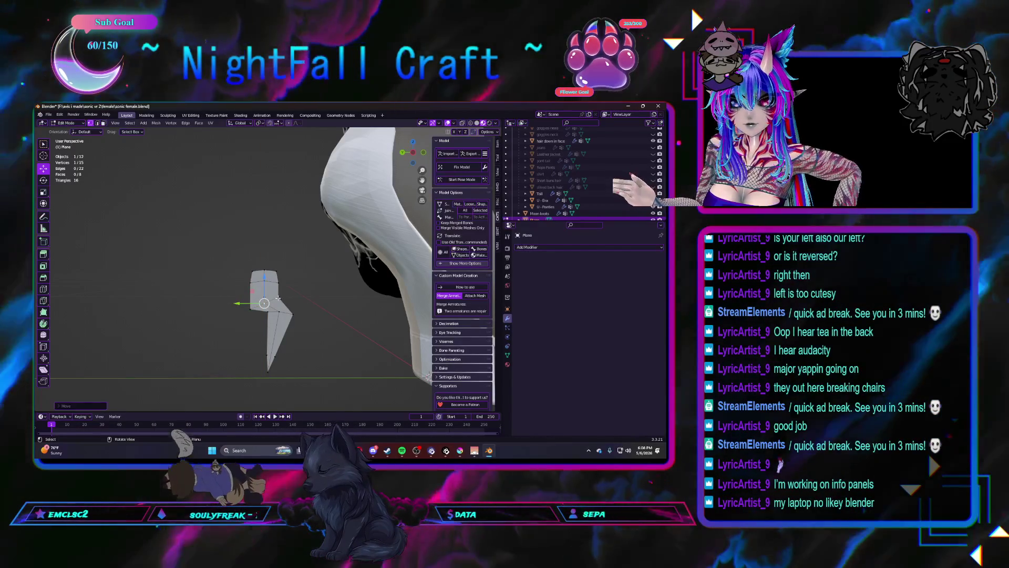
drag(252, 298, 271, 276)
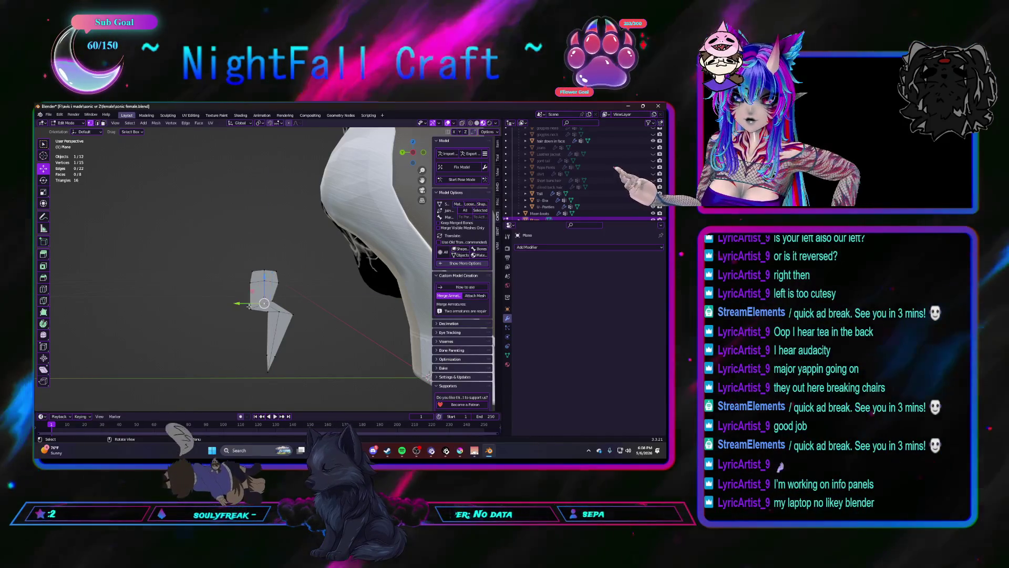
mouse_move(262, 291)
mouse_down()
mouse_move(272, 301)
mouse_move(251, 300)
mouse_up()
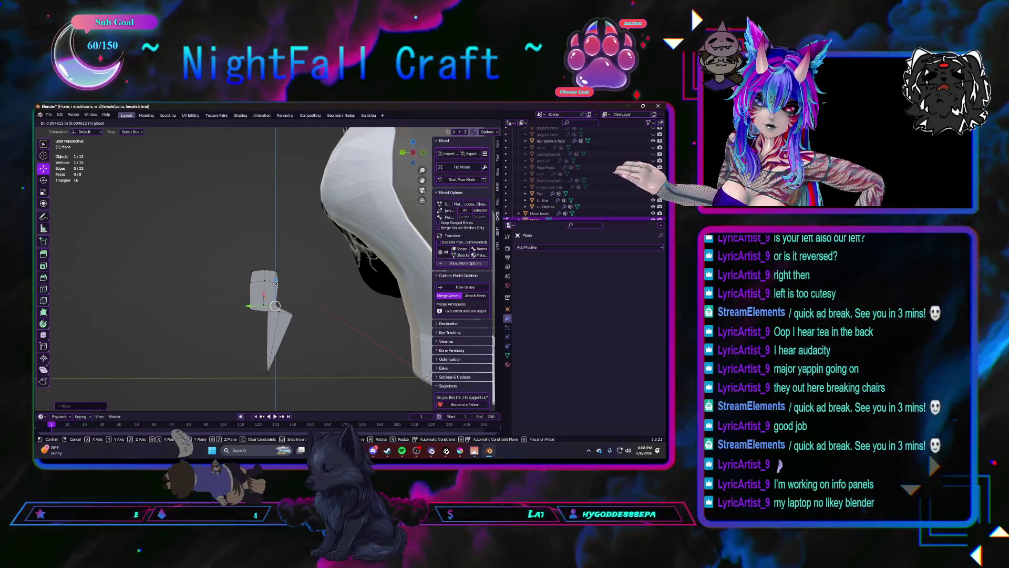
mouse_move(275, 284)
mouse_down()
mouse_move(272, 306)
mouse_move(295, 287)
mouse_up()
key(z)
key(shift)
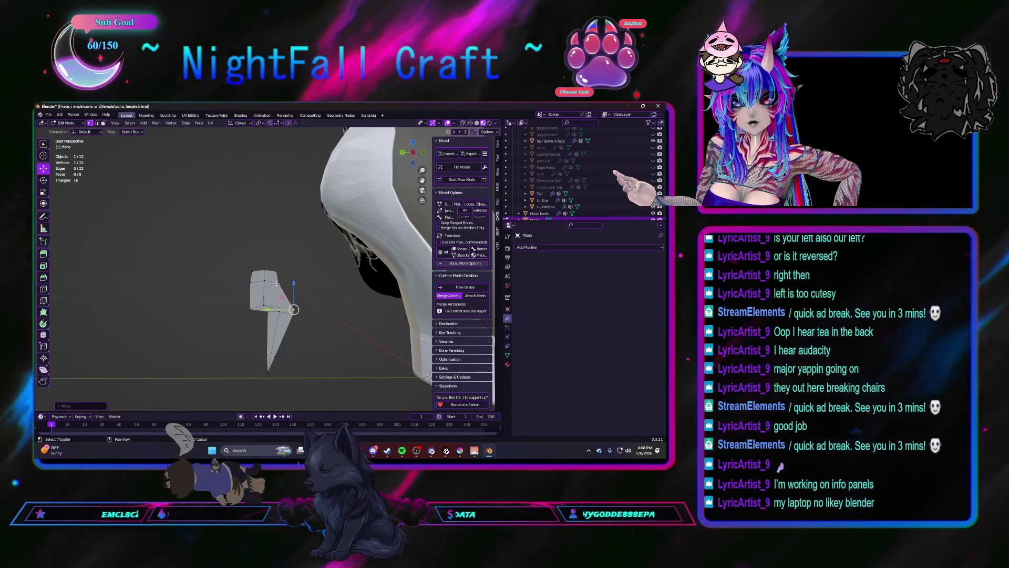
right_click(275, 284)
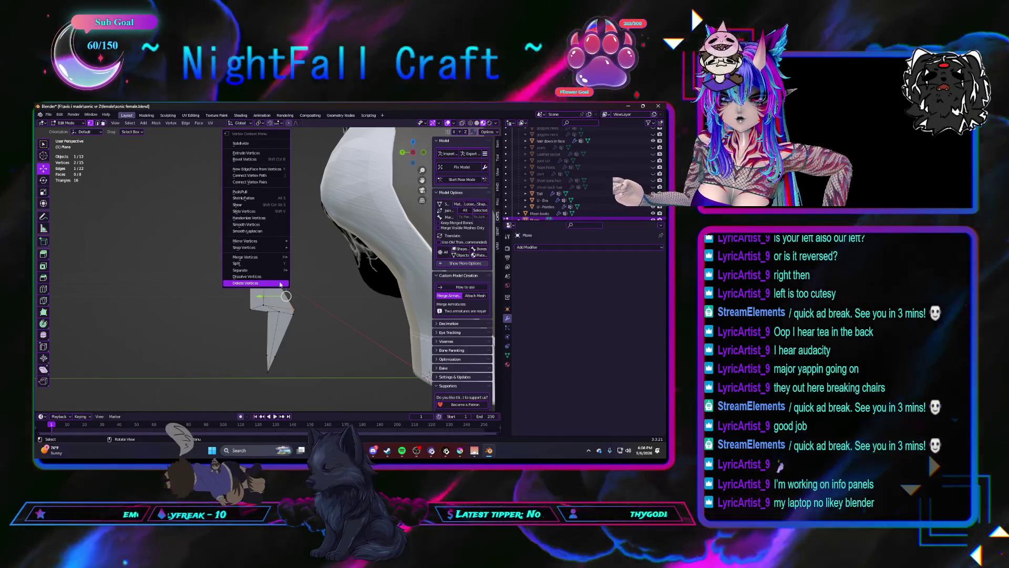
Step: Subdivide the bend edge and lower the new vertex
click(249, 144)
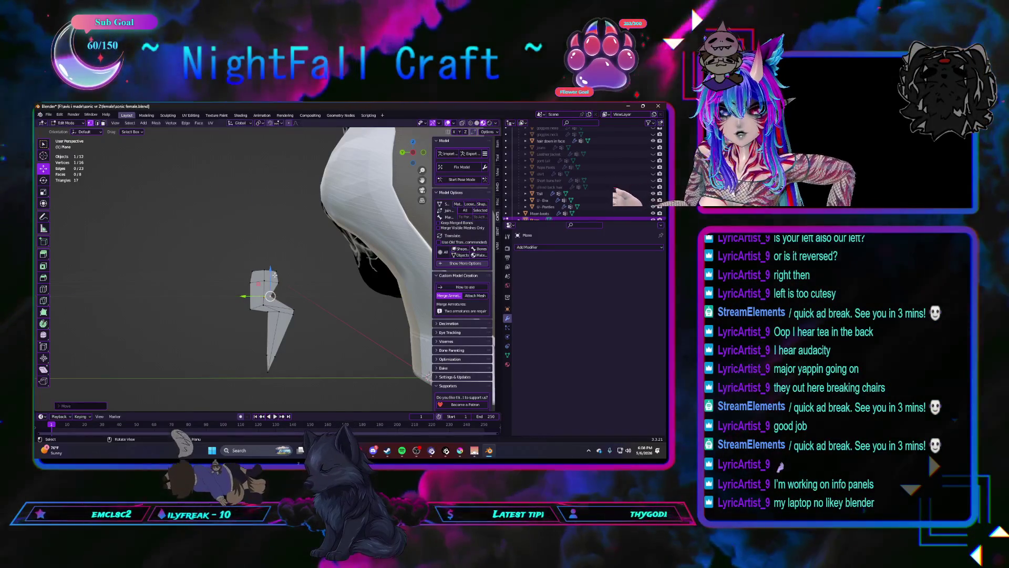
drag(270, 269, 273, 275)
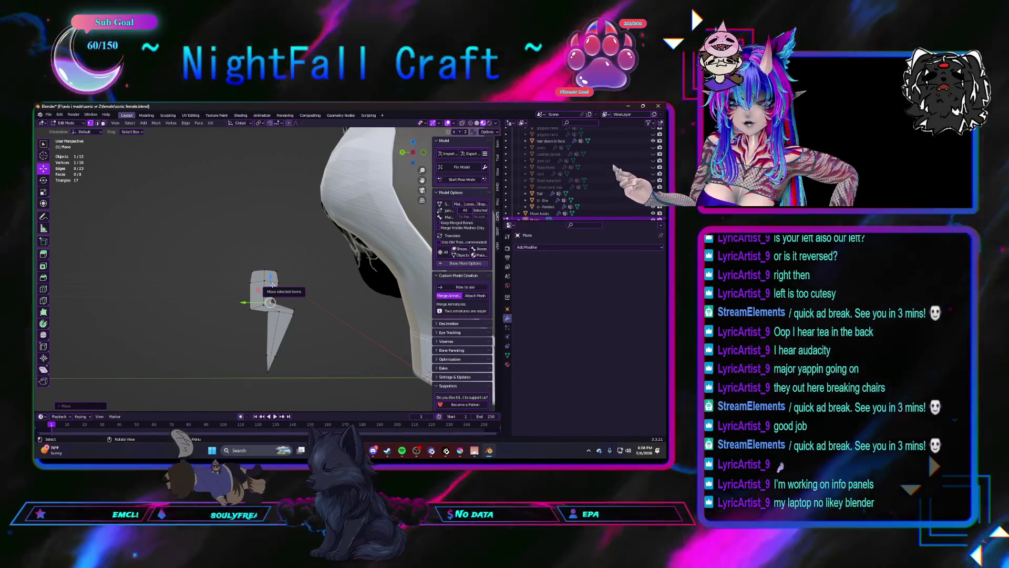
ctrl+click(264, 307)
right_click(265, 308)
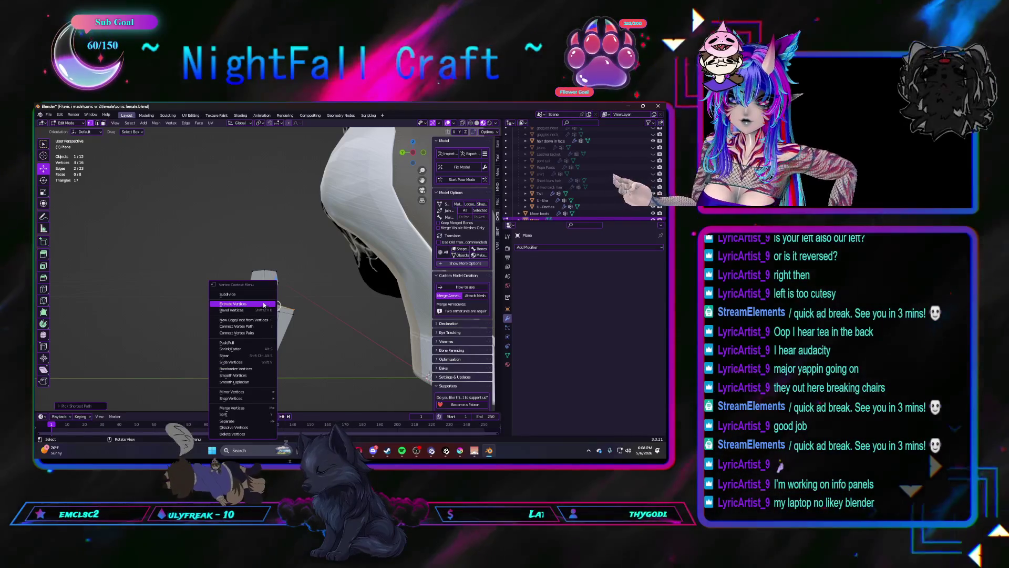
click(272, 303)
ctrl+click(263, 305)
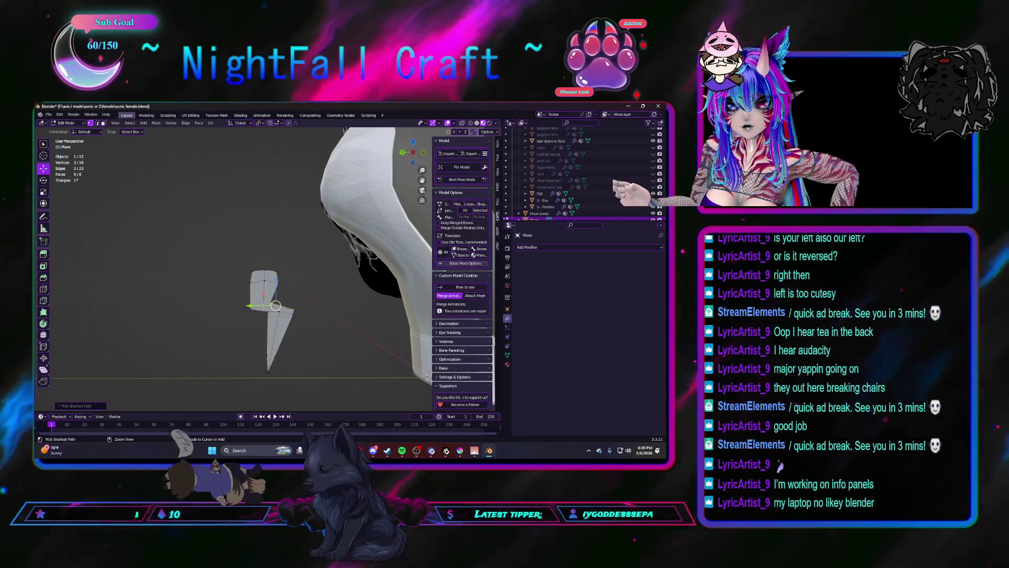
scroll(310, 295, up, 3)
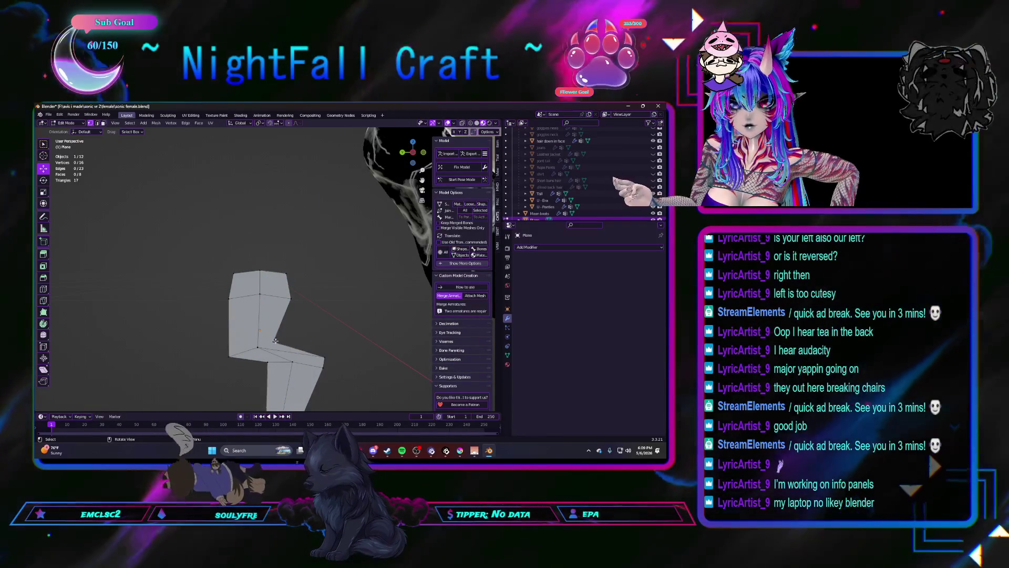
Step: Merge the two bend vertices at center, sharpening the zigzag
click(257, 347)
click(273, 342)
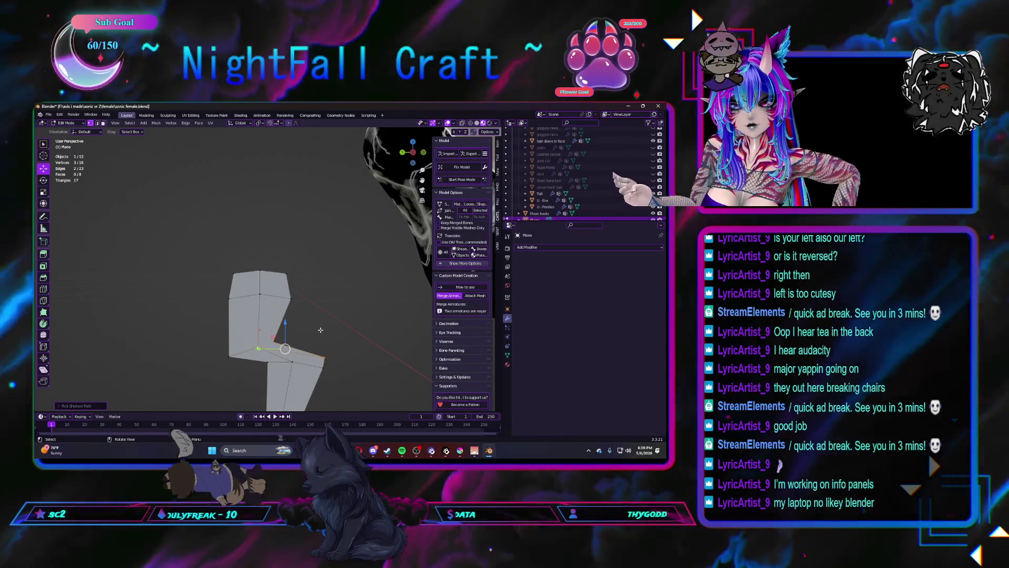
shift+click(257, 347)
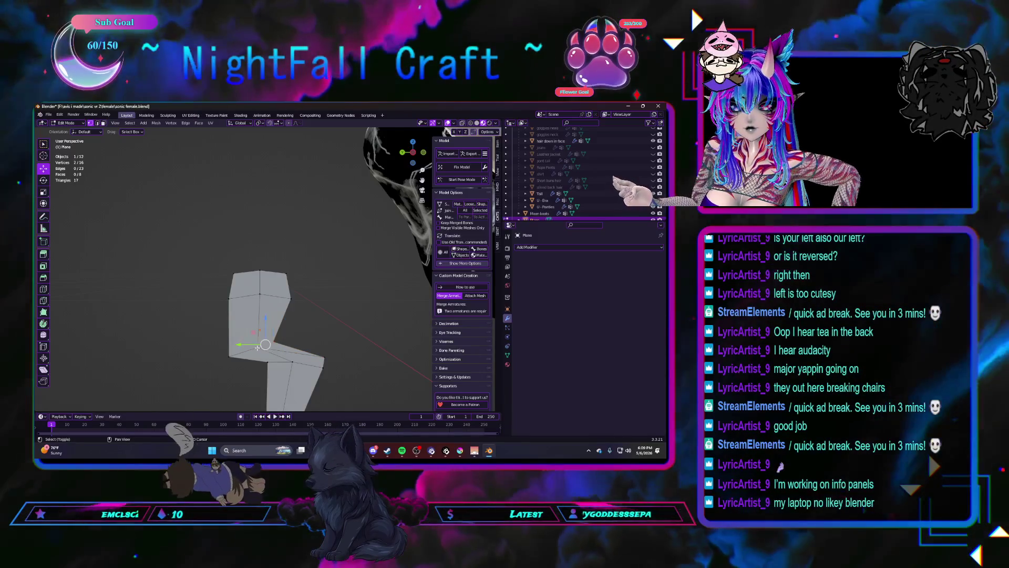
right_click(257, 349)
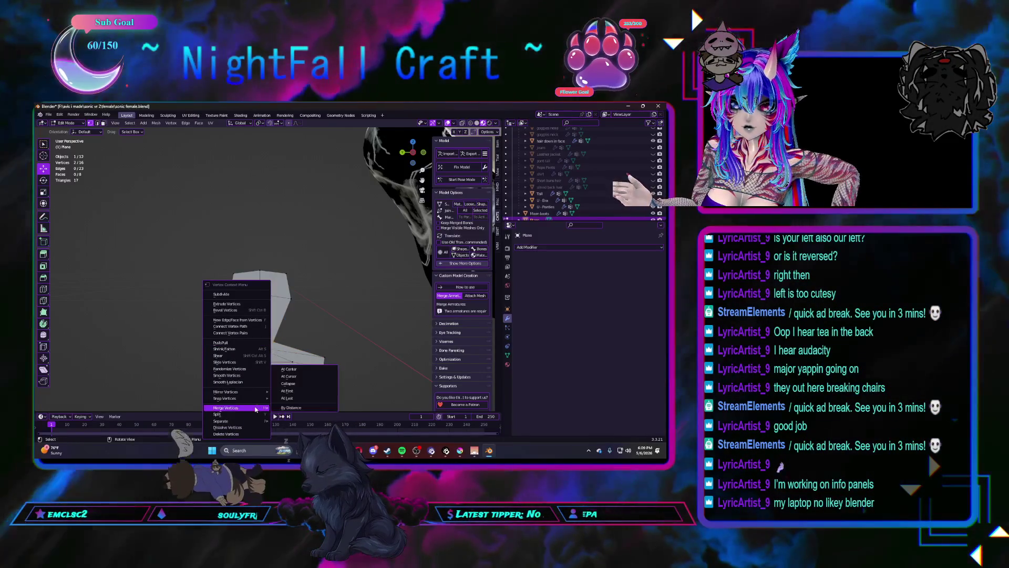
click(296, 397)
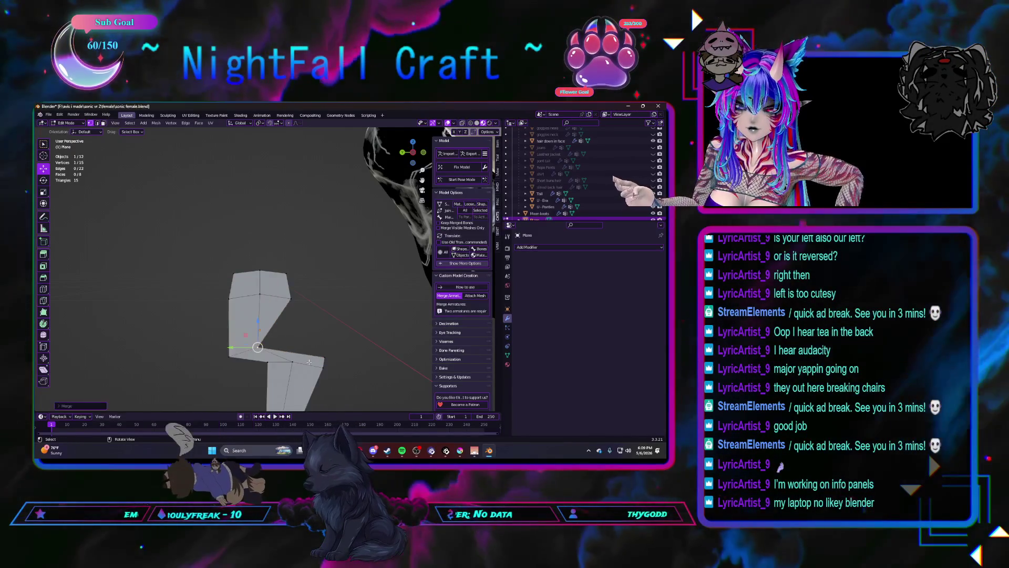
scroll(339, 337, up, 3)
middle_drag(339, 336, 304, 297)
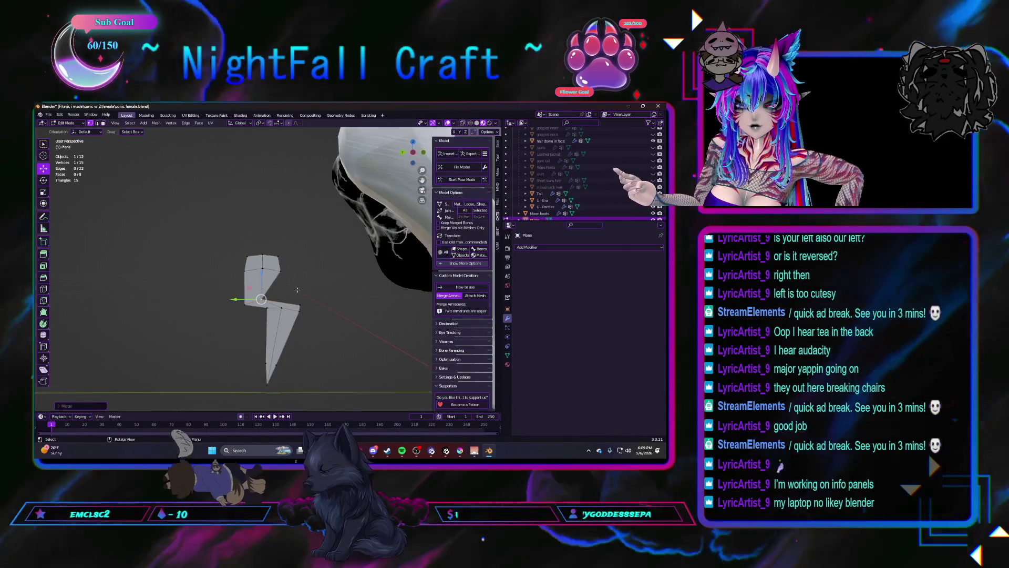
Step: Move the bolt's bend vertex vertically along Z, after undoing a trial sideways move
key(g)
key(y)
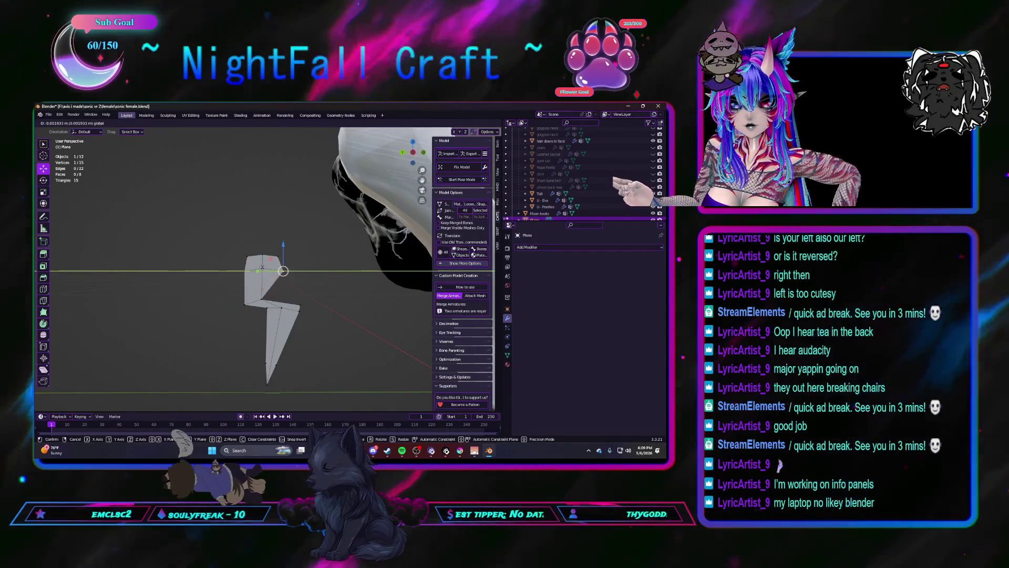
click(262, 267)
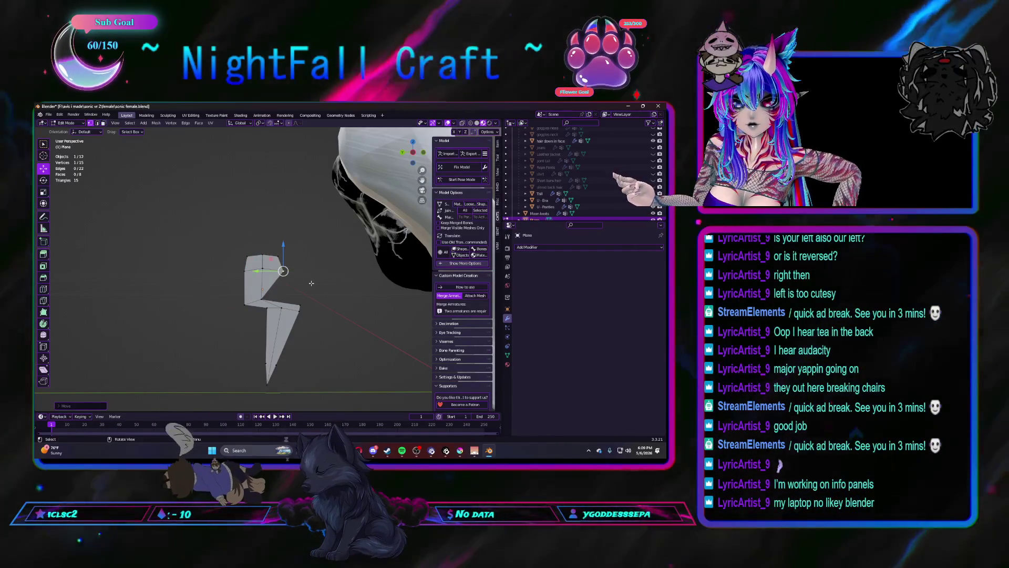
key(ctrl+z)
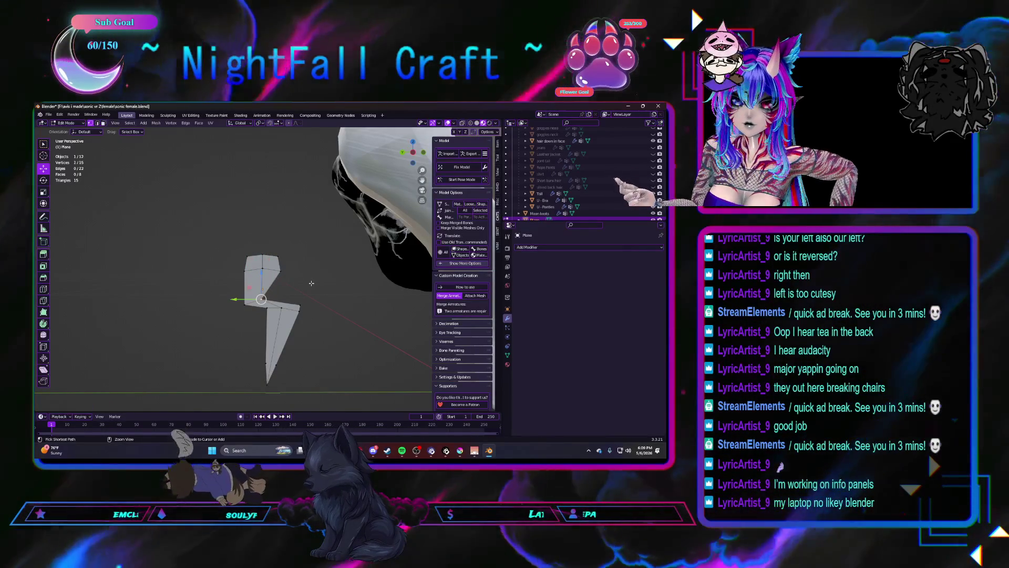
click(312, 283)
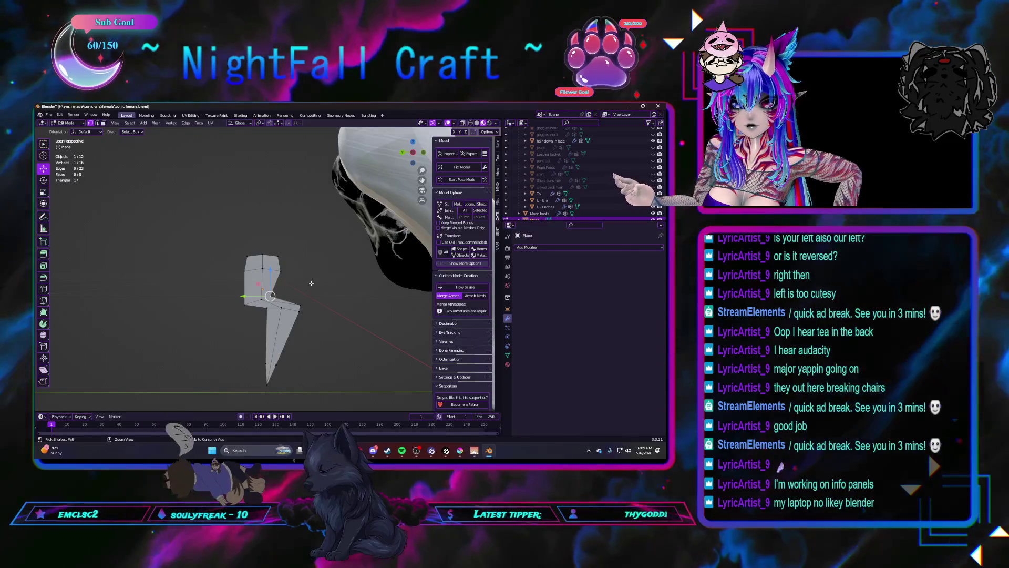
key(ctrl+z)
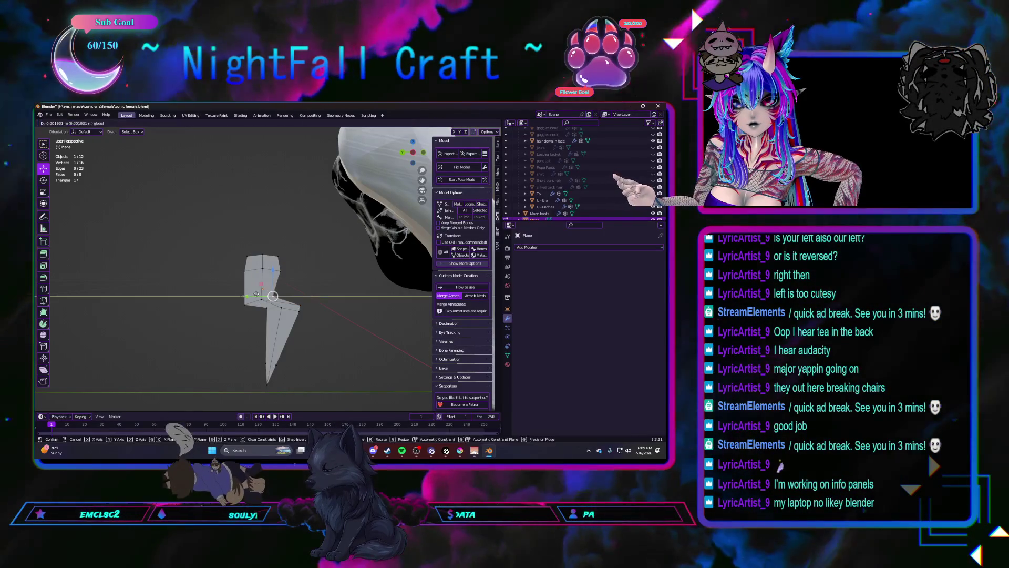
key(z)
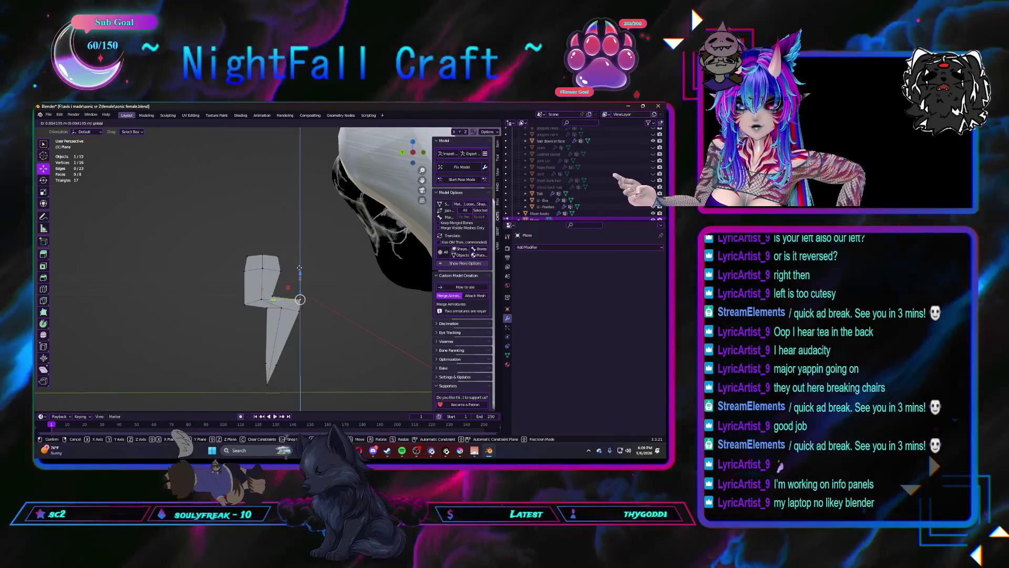
click(281, 309)
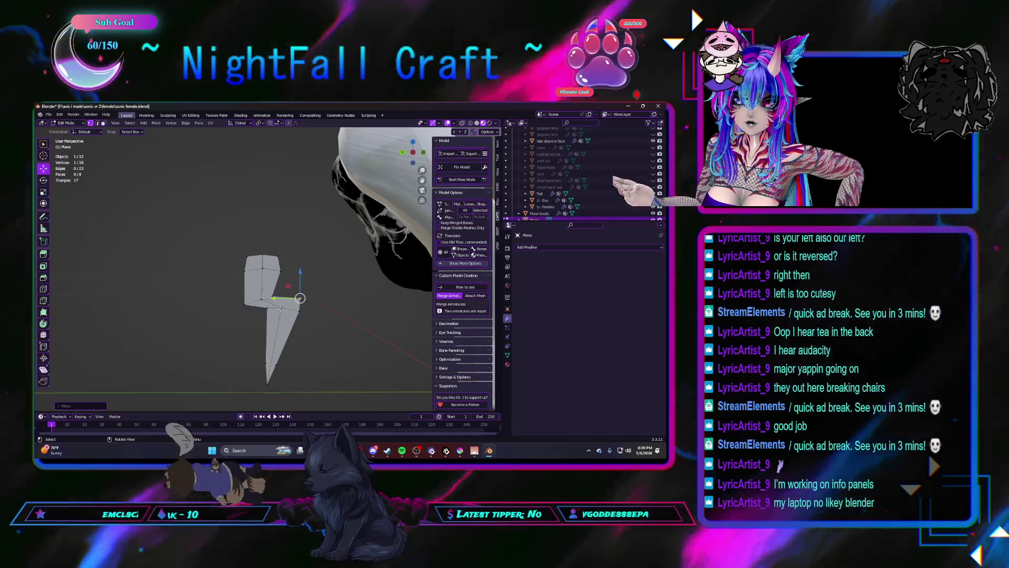
Step: Shift the remaining bend vertices along Y and Z to form the zigzag
key(g)
key(z)
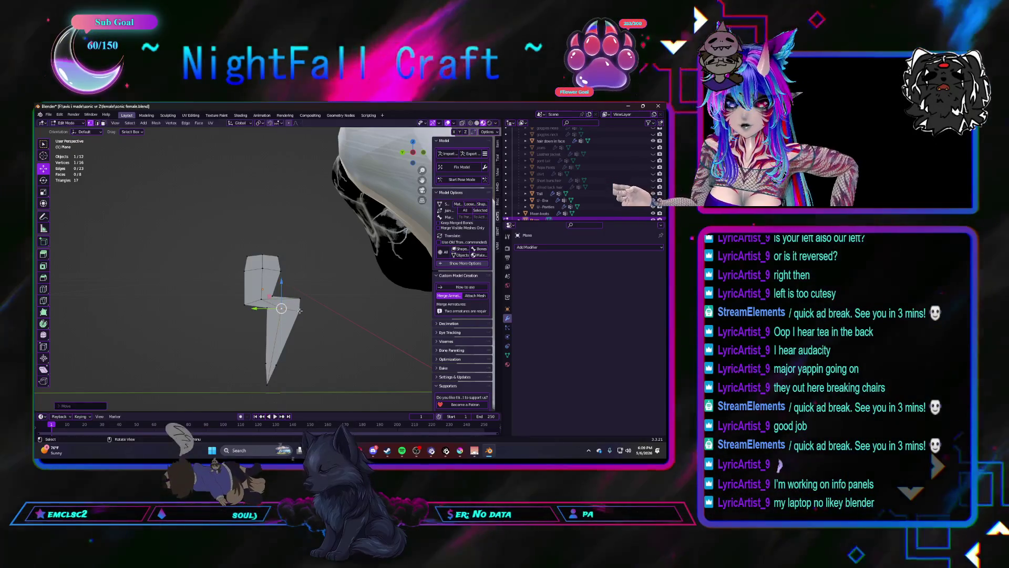
key(g)
key(y)
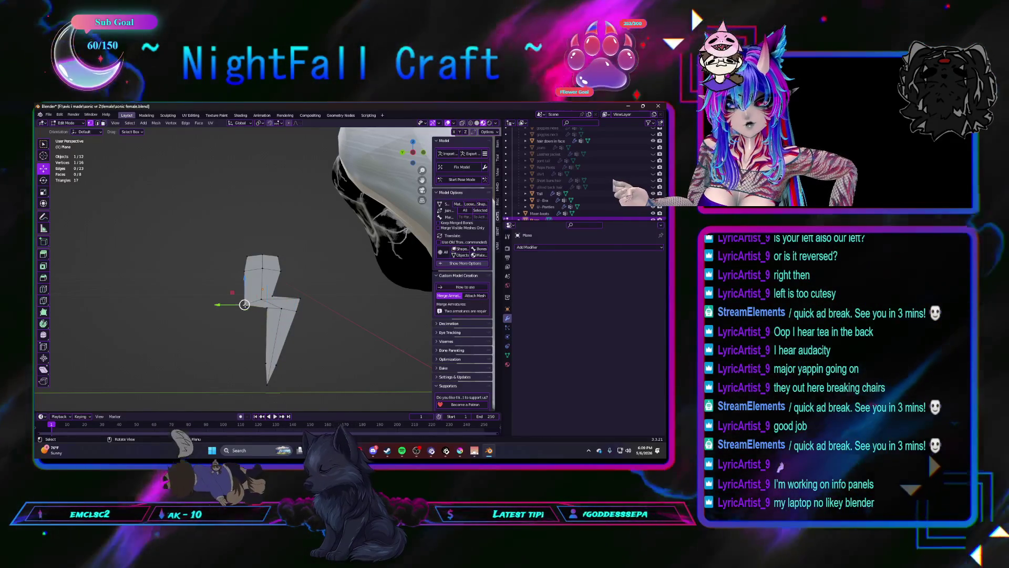
key(g)
key(z)
click(244, 283)
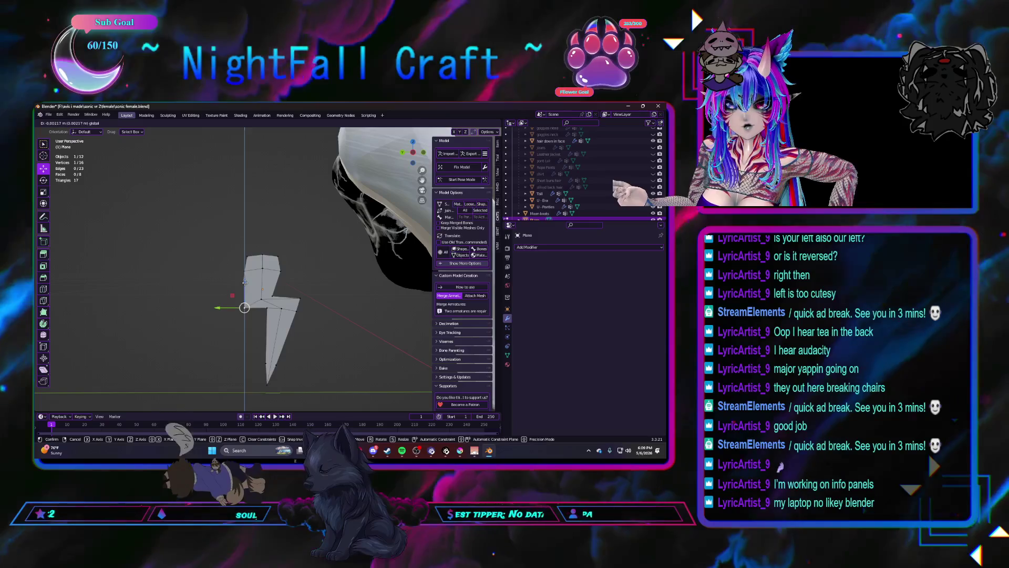
click(280, 271)
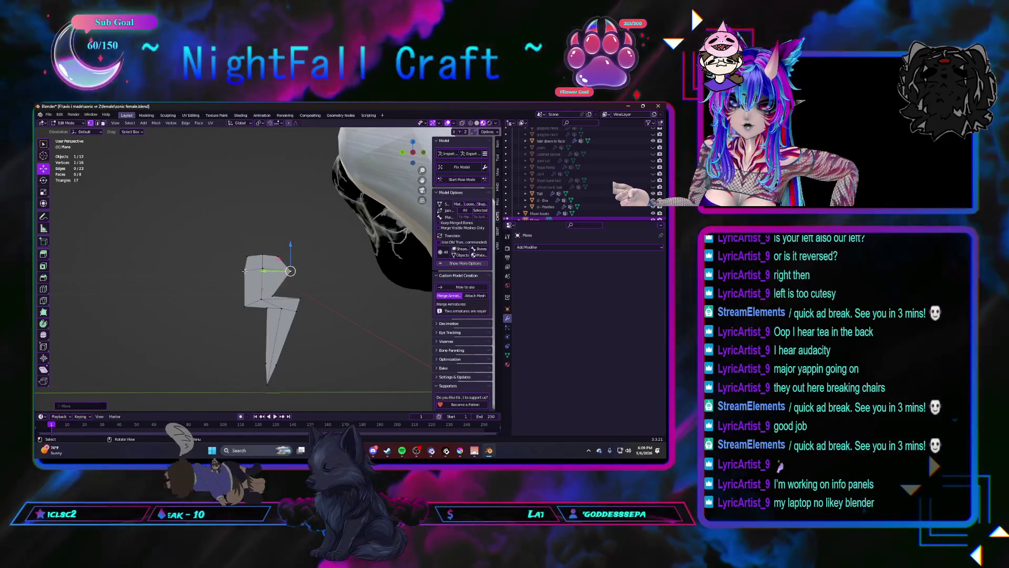
Step: Shift the bolt's upper section sideways along Y and tilt it at an angle
drag(221, 233, 304, 292)
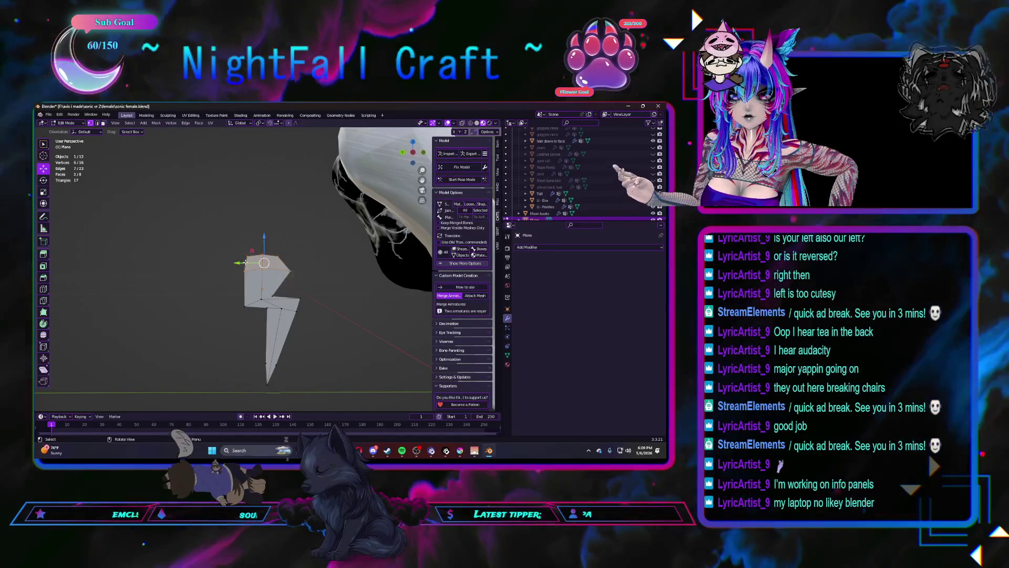
key(g)
key(y)
click(258, 263)
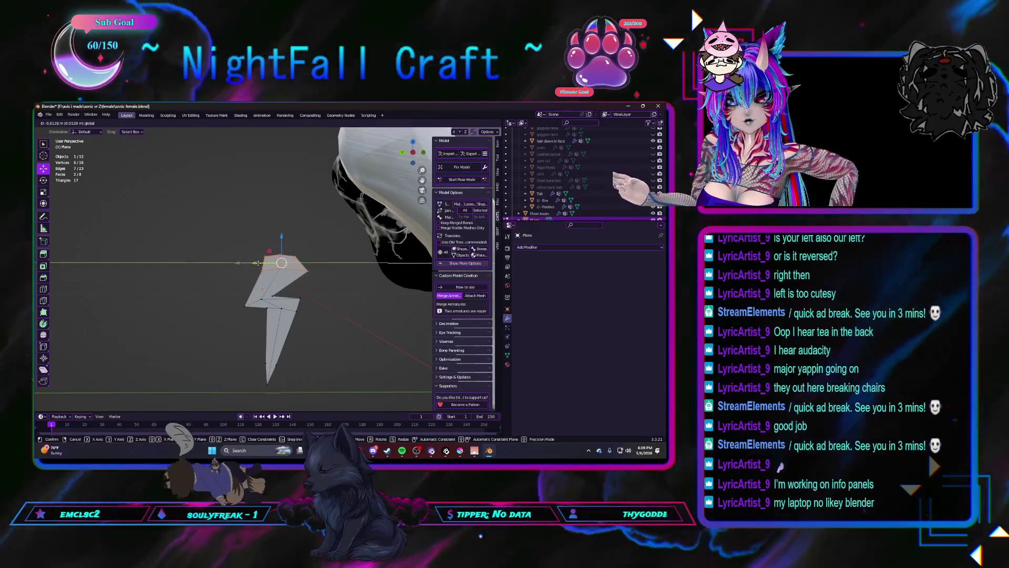
click(44, 182)
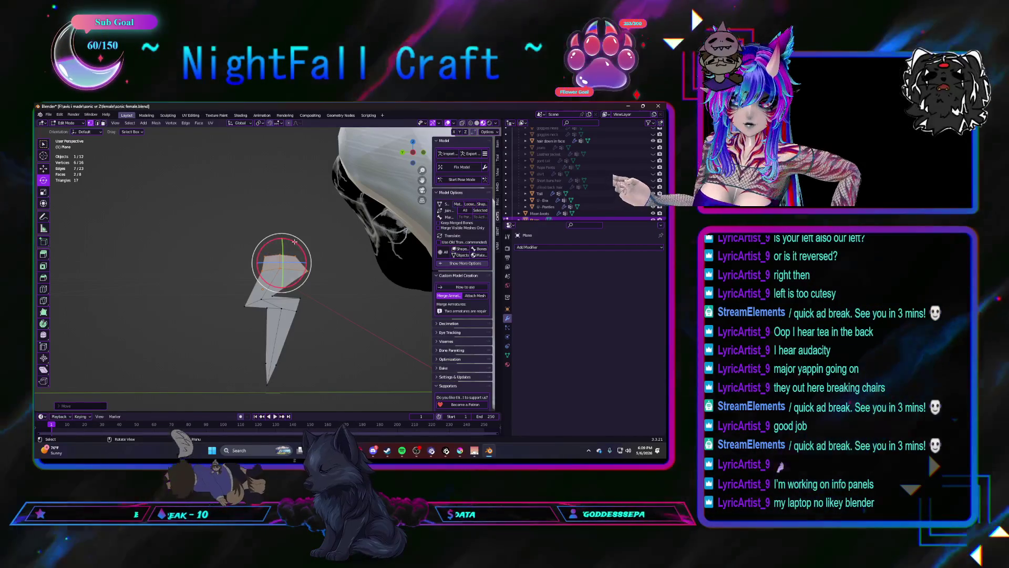
drag(298, 242, 298, 240)
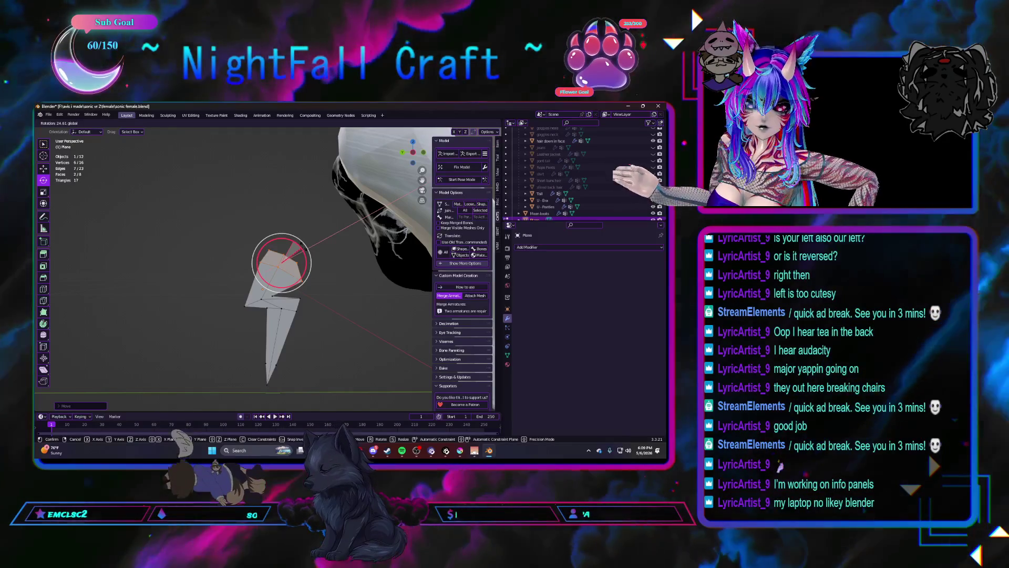
drag(304, 246, 304, 246)
Step: Select the bolt's lower part and rotate it to an angle
click(326, 310)
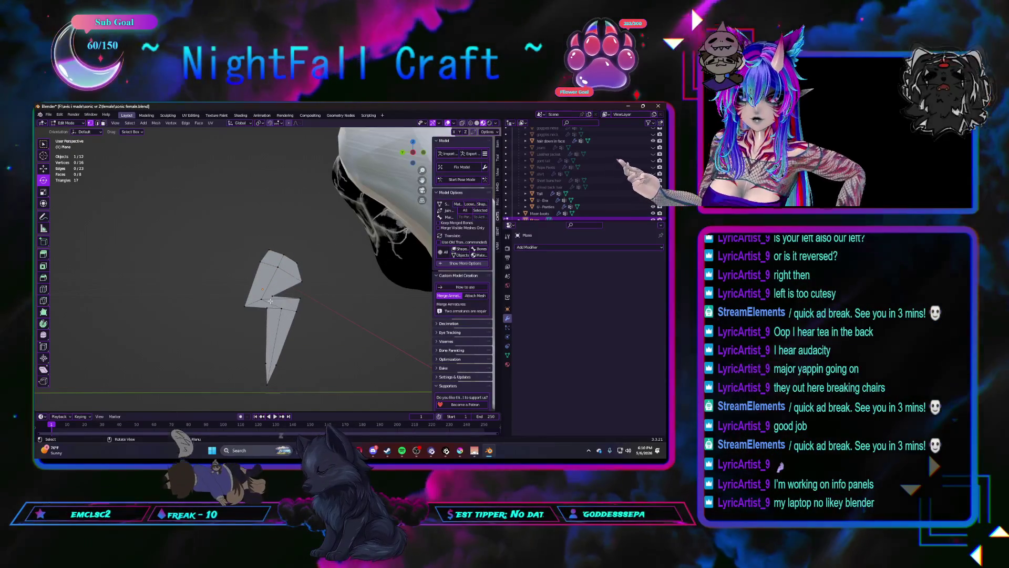
drag(235, 293, 332, 380)
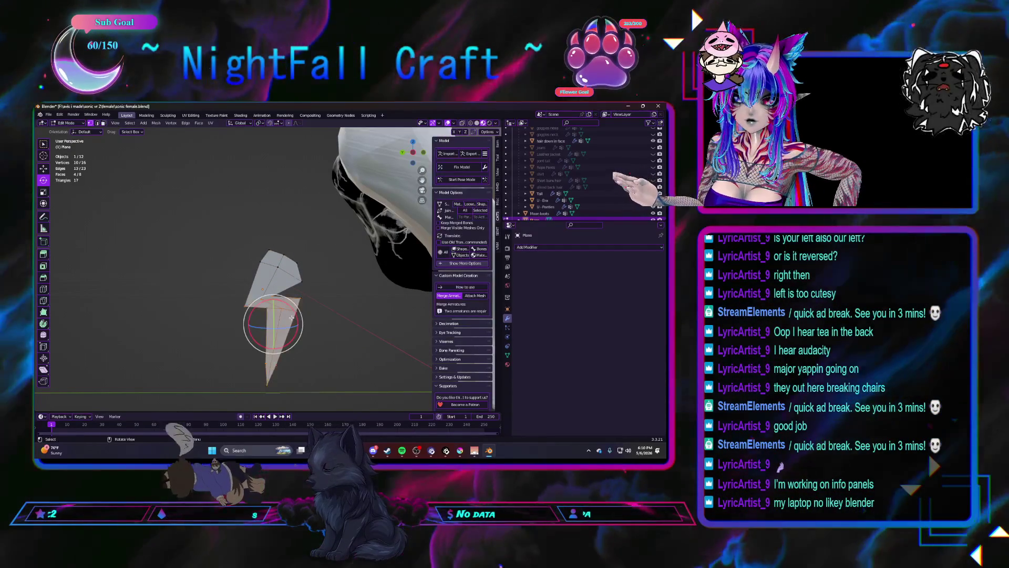
drag(288, 305, 291, 307)
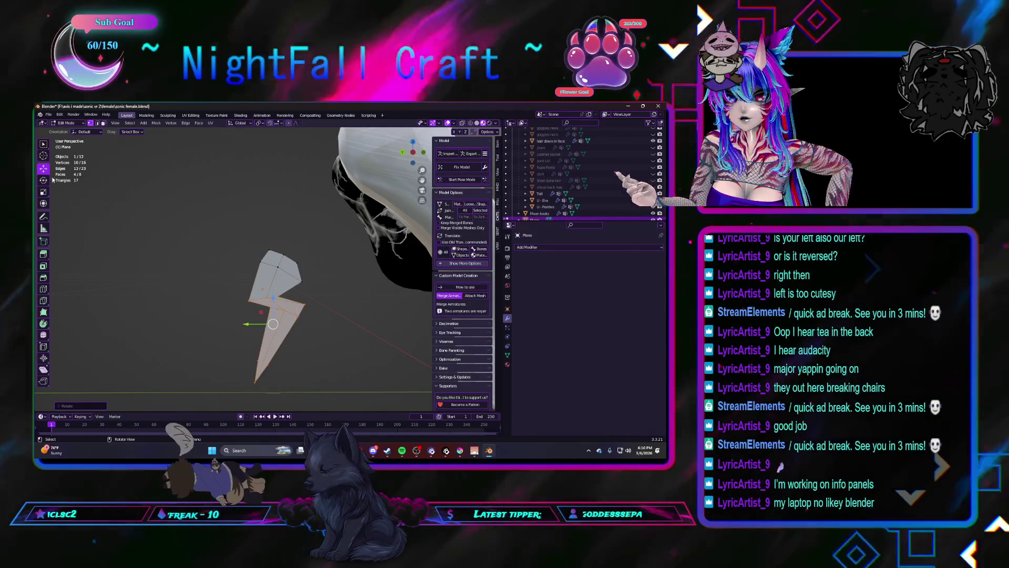
Step: Nudge and scale the upper notch and corner vertices to refine the outline
click(44, 169)
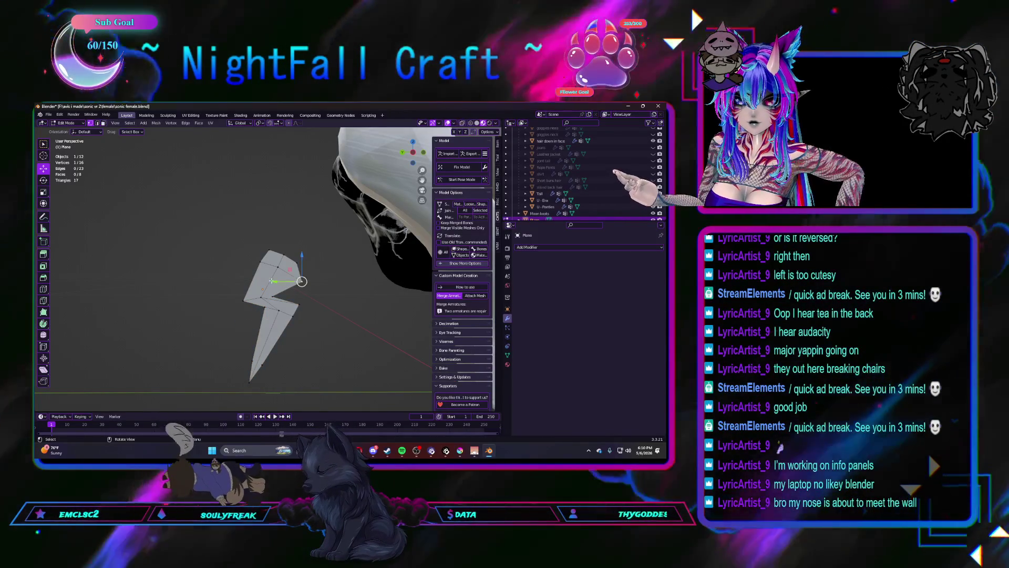
click(296, 266)
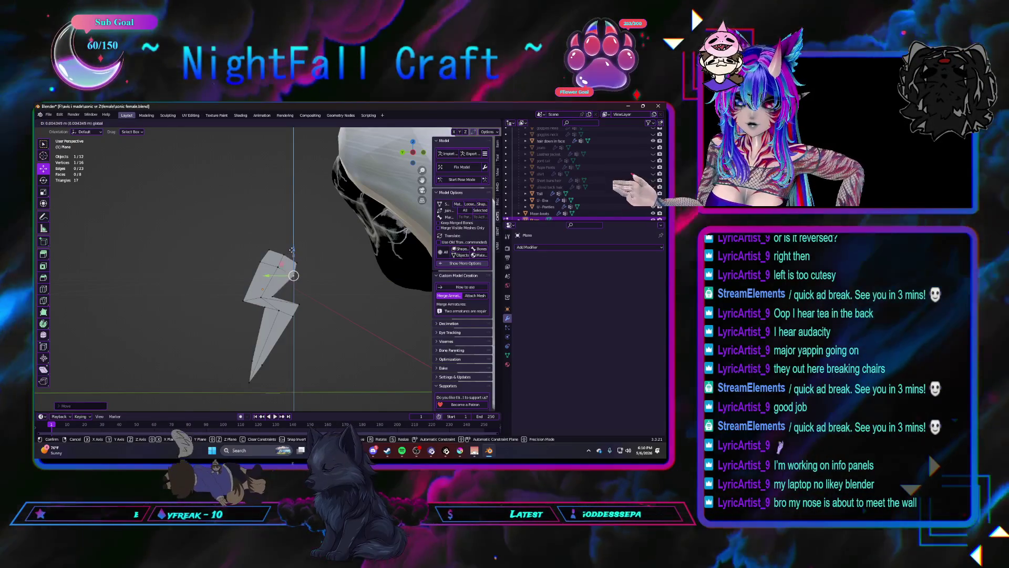
click(278, 273)
drag(278, 273, 271, 273)
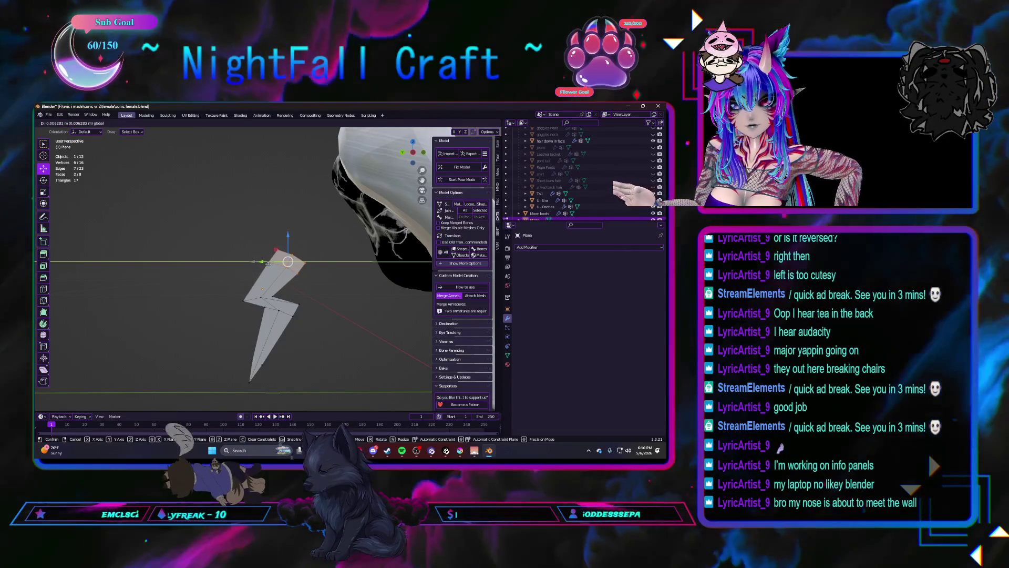
click(268, 263)
key(s)
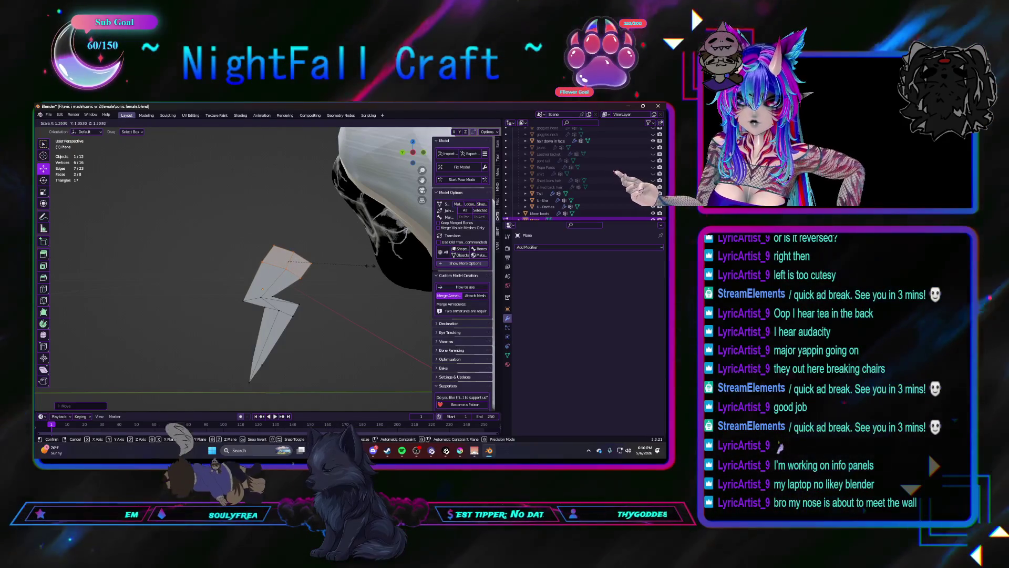
click(262, 263)
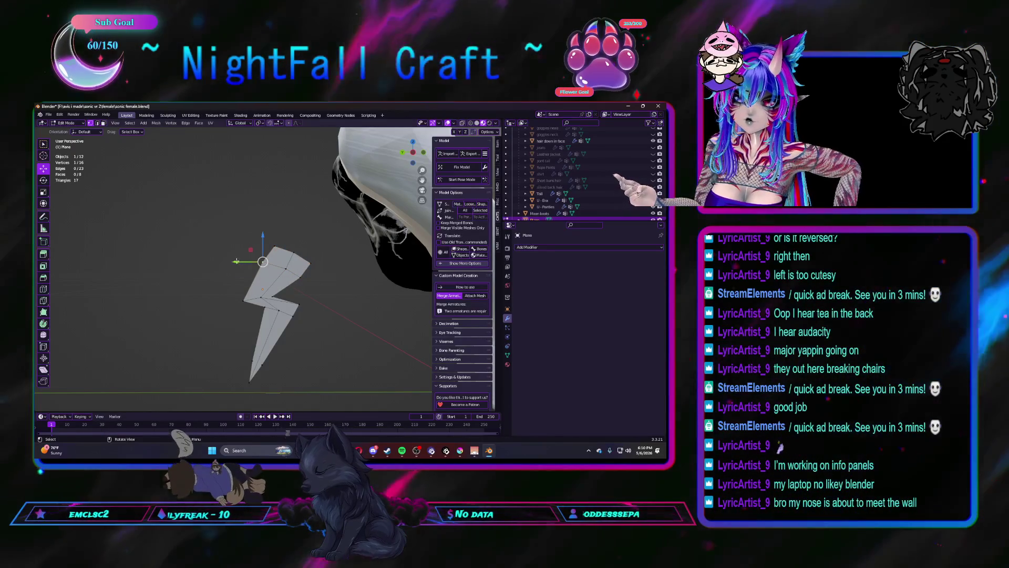
click(241, 261)
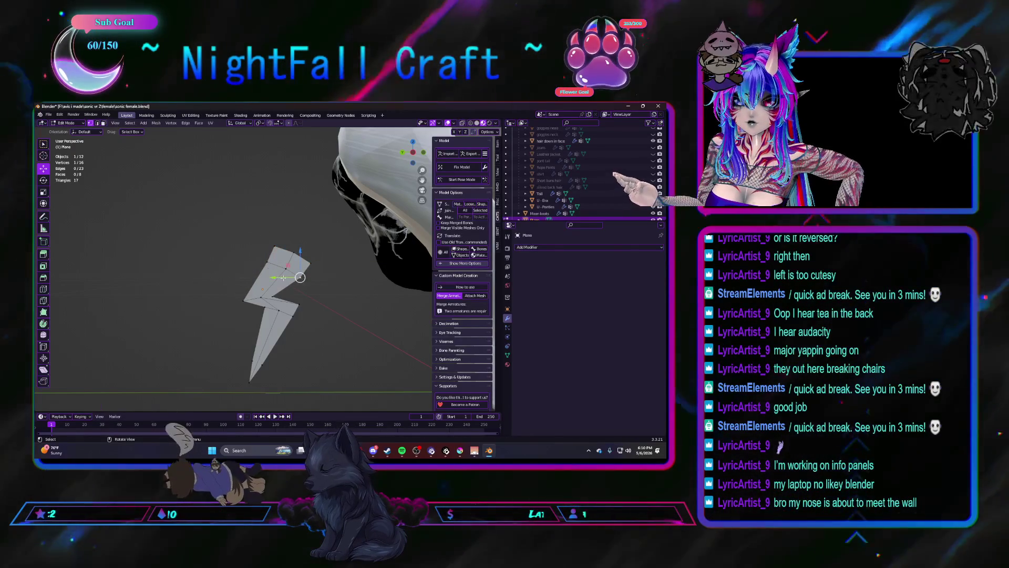
Step: Orbit to view the bolt edge-on and box-select the whole mesh
mouse_move(282, 277)
middle_down()
mouse_move(271, 288)
mouse_move(229, 285)
middle_up()
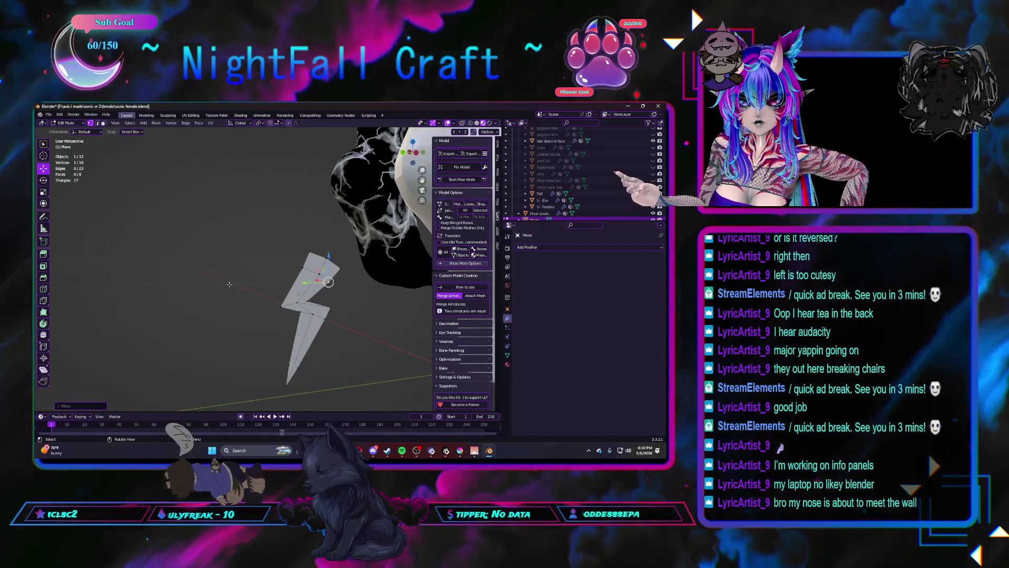
drag(234, 230, 347, 391)
middle_drag(347, 391, 285, 348)
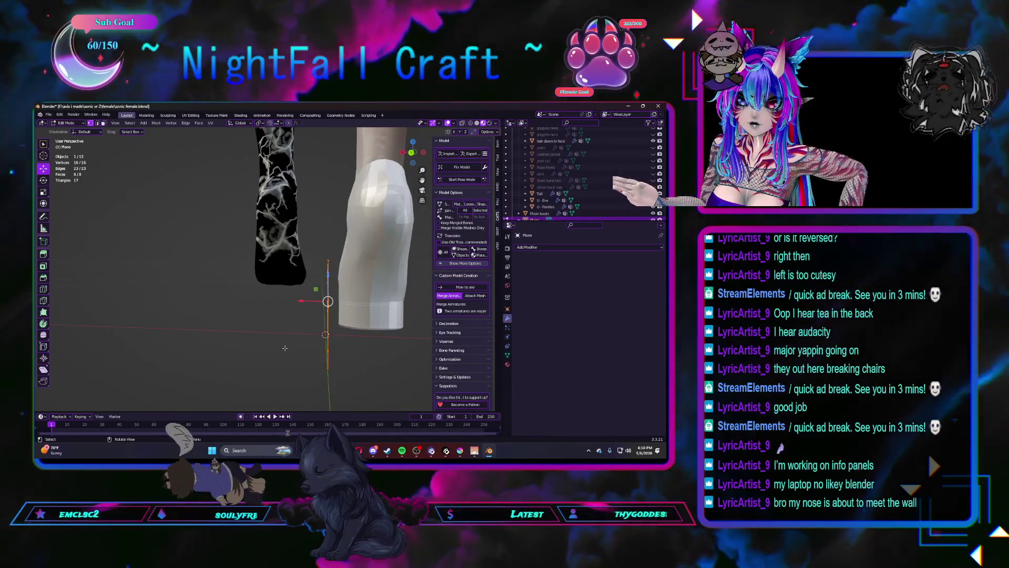
Step: Extrude the selected bolt outline into a thin solid, then return to Object Mode
key(e)
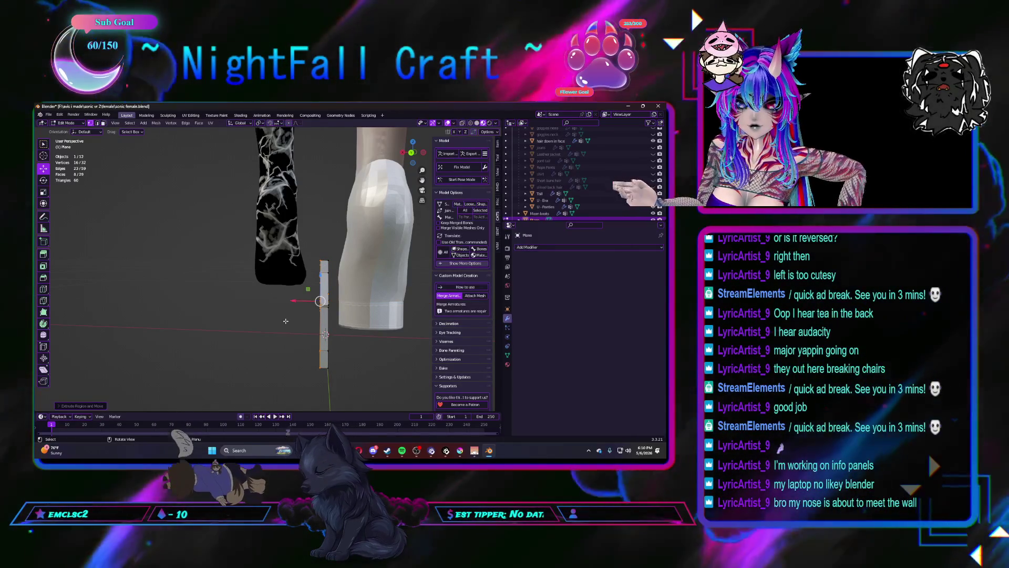
key(ctrl+z)
key(e)
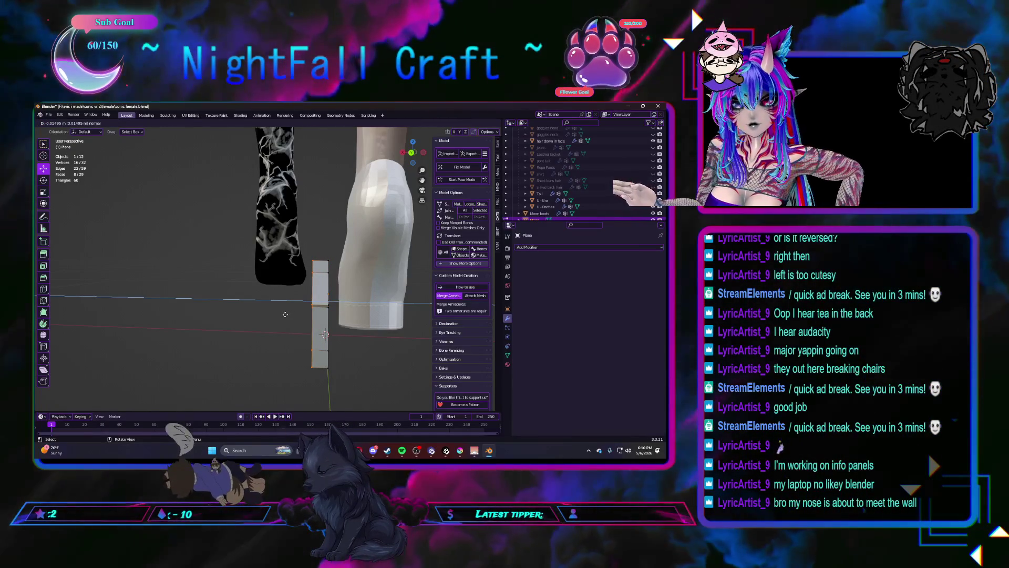
click(284, 313)
mouse_move(285, 313)
middle_down()
mouse_move(284, 329)
mouse_move(330, 333)
mouse_move(278, 316)
middle_up()
click(330, 333)
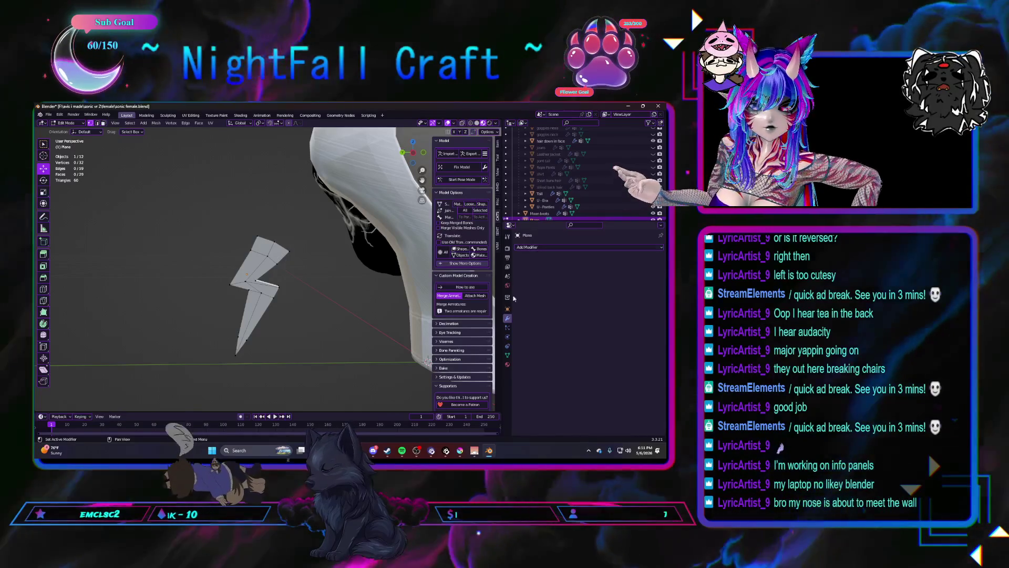
key(Tab)
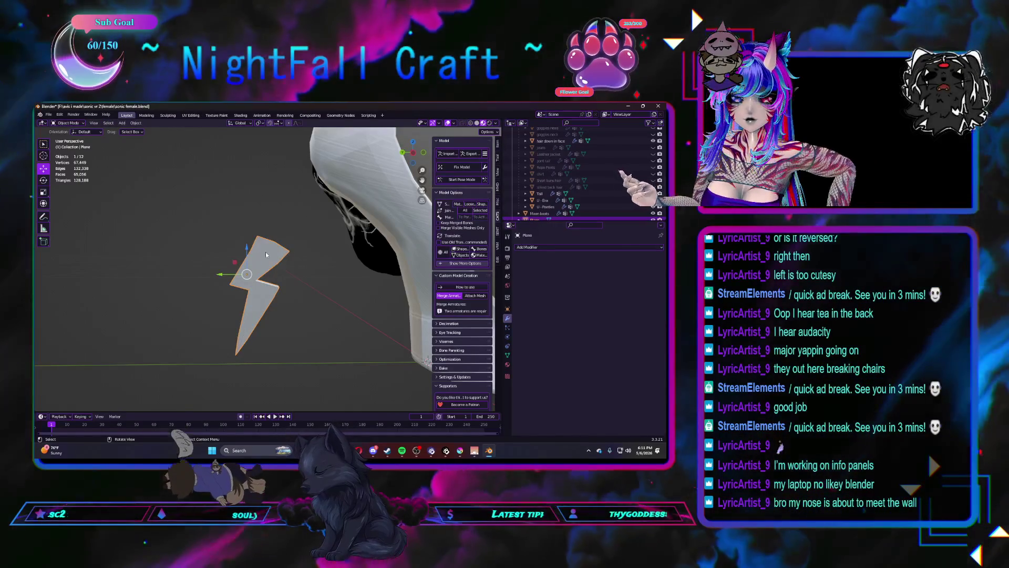
Step: Apply Shade Smooth to the lightning bolt and move it up near the boot
right_click(269, 255)
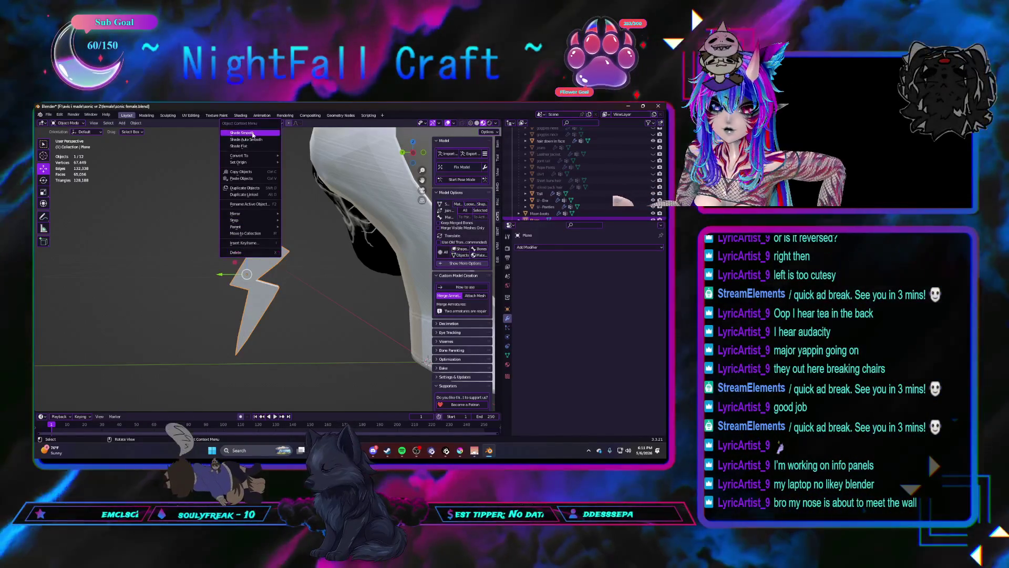
click(253, 133)
mouse_move(307, 299)
middle_down()
mouse_move(297, 283)
mouse_move(256, 306)
middle_up()
key(g)
click(297, 279)
key(g)
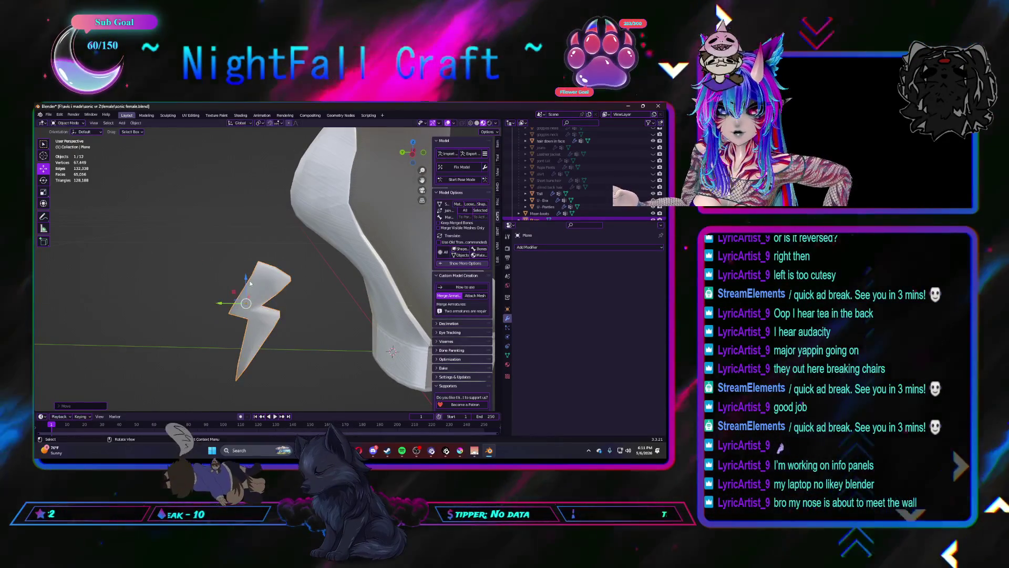
click(253, 260)
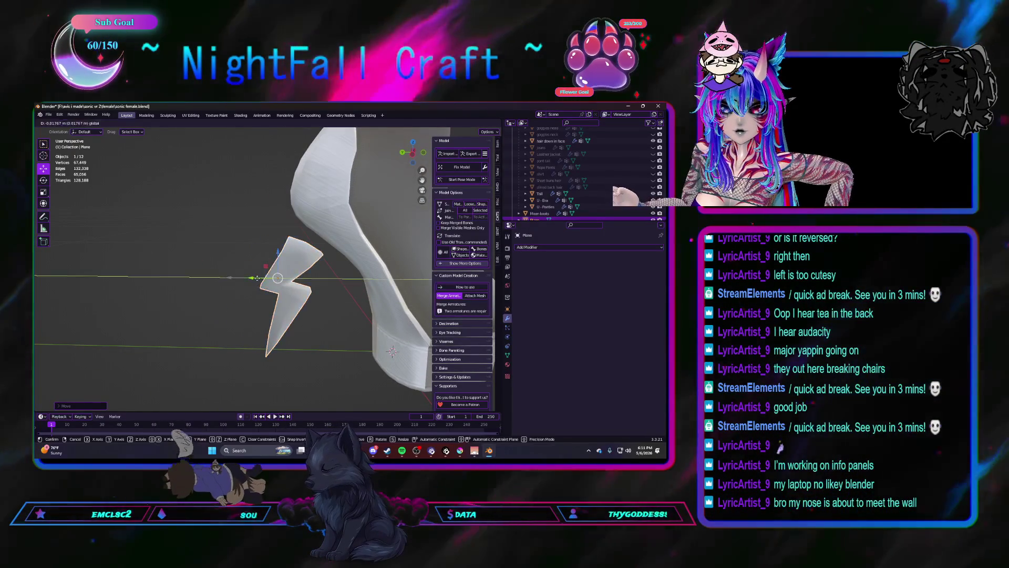
middle_drag(254, 260, 258, 281)
Step: In Left orthographic view, enlarge the bolt and move it against the heel
key(ctrl+KP_3)
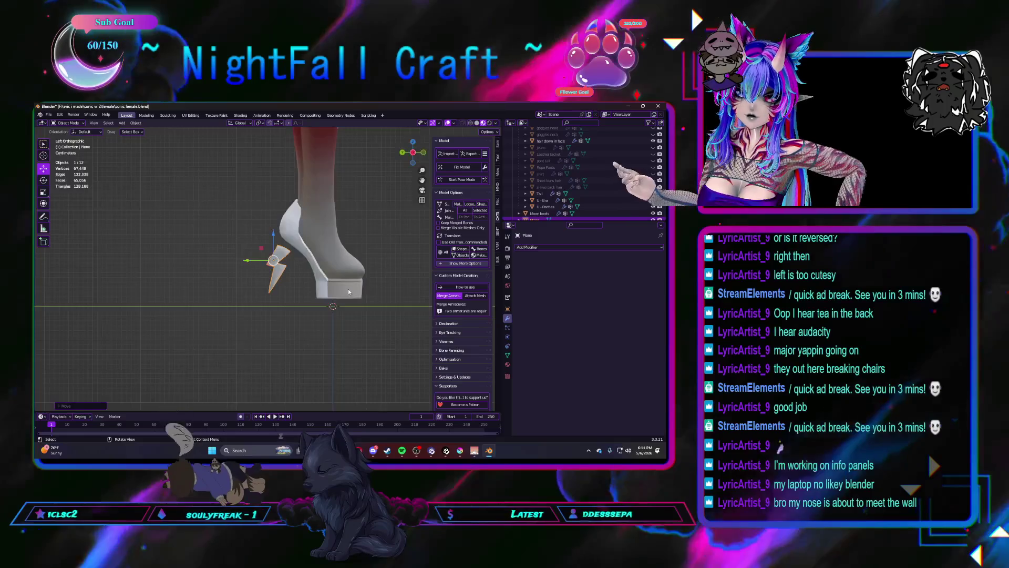
scroll(337, 258, up, 4)
mouse_move(316, 247)
shift+middle_down()
mouse_move(337, 258)
mouse_move(316, 270)
shift+middle_up()
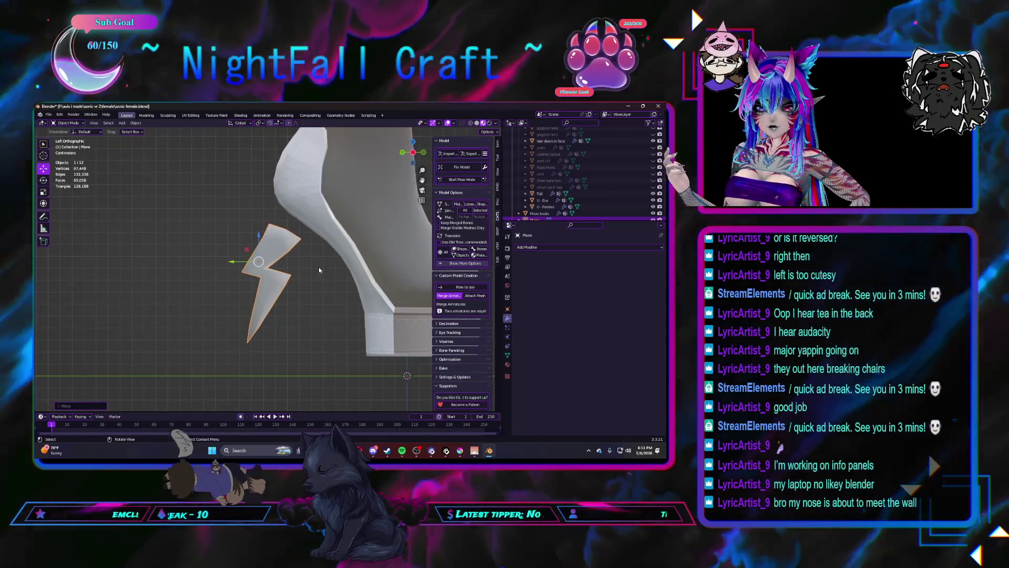
key(s)
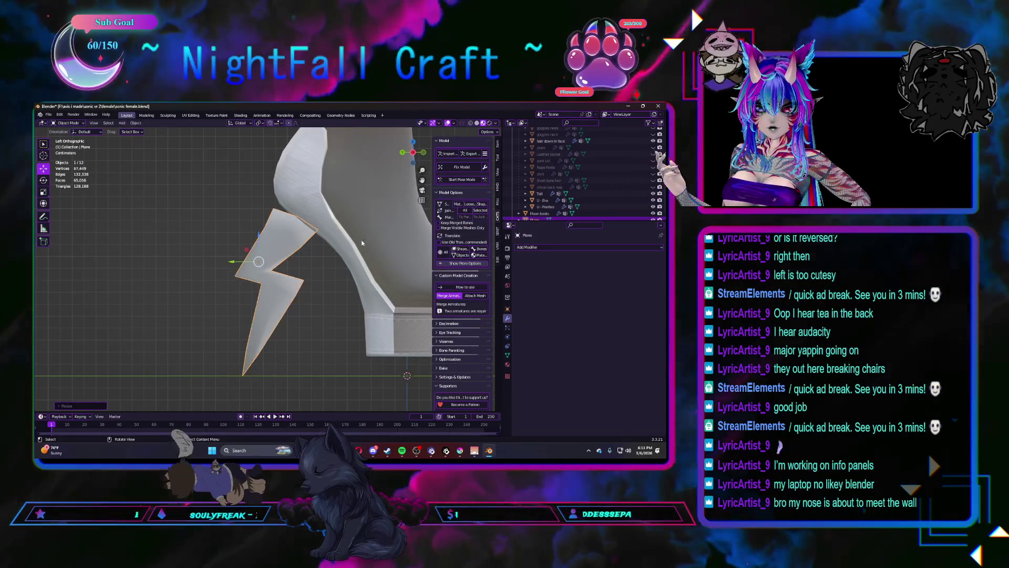
key(g)
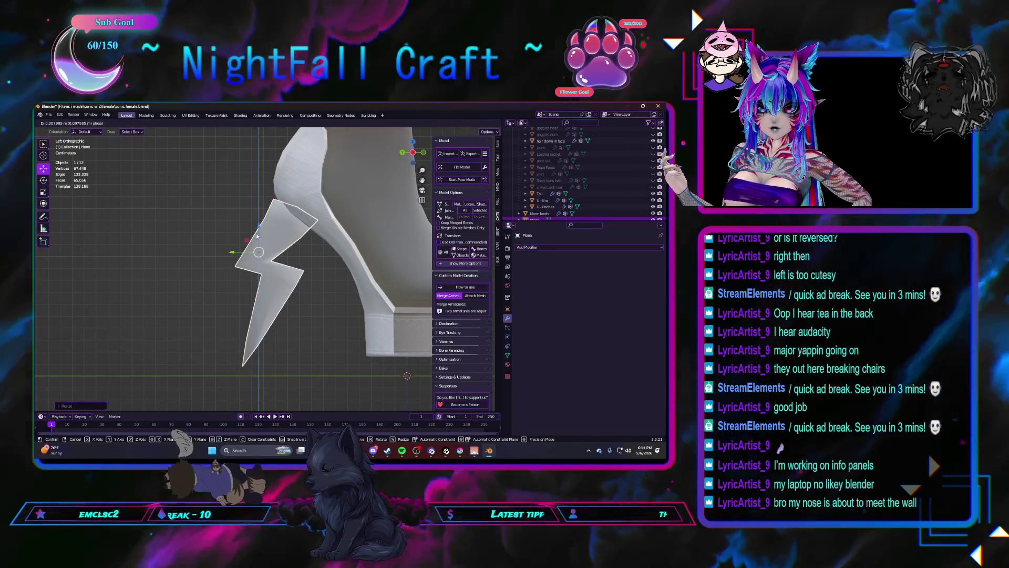
click(259, 225)
key(g)
click(241, 252)
middle_drag(242, 252, 314, 260)
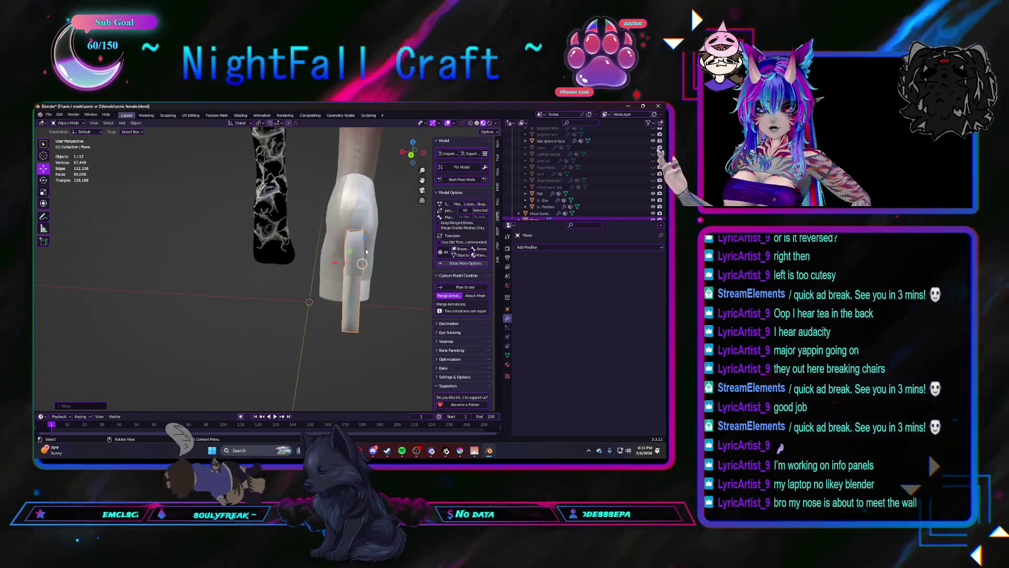
Step: In Back orthographic view, centre the bolt left-right on the heel
click(411, 155)
scroll(353, 283, up, 2)
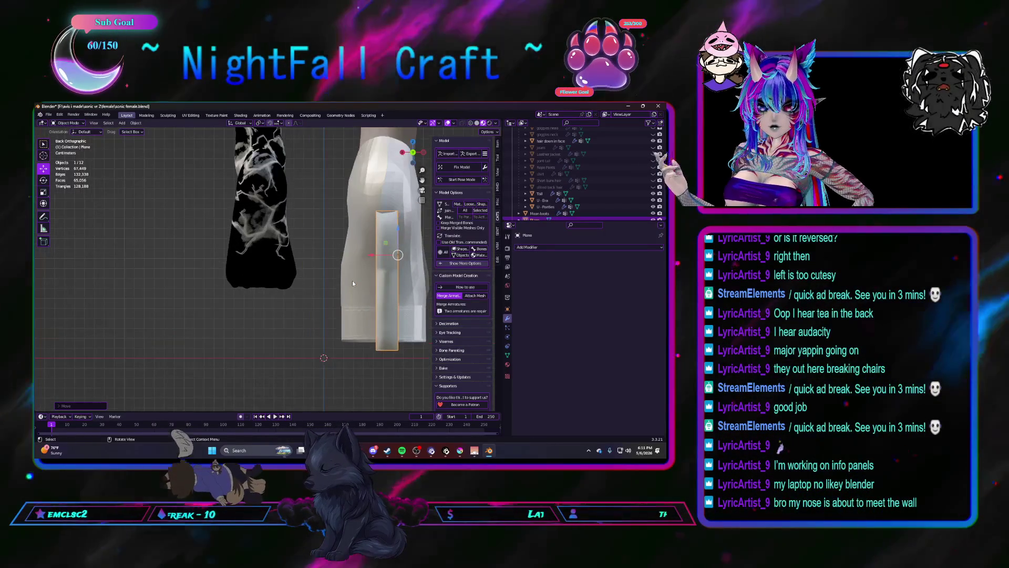
shift+middle_drag(353, 281, 313, 268)
key(g)
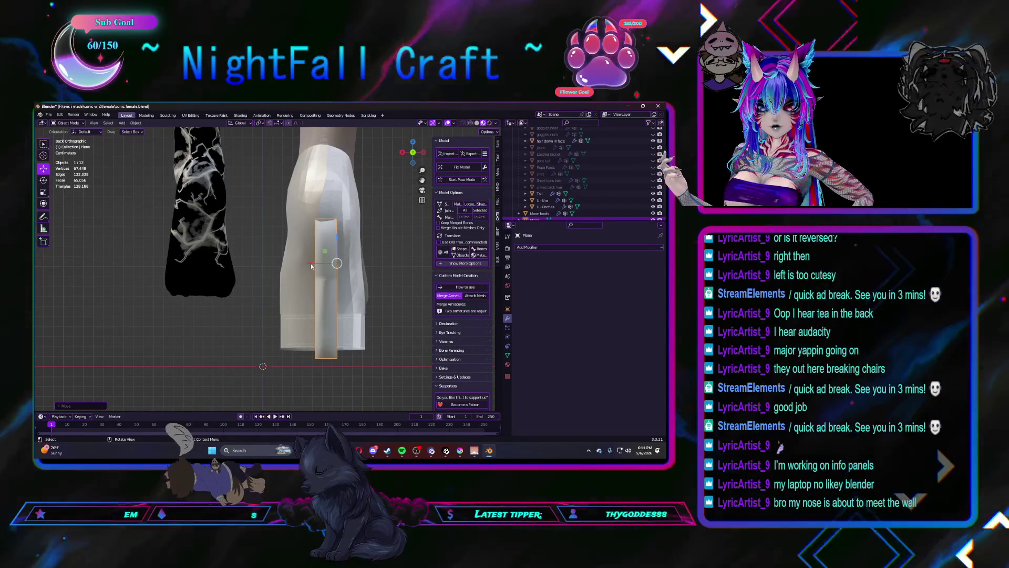
key(x)
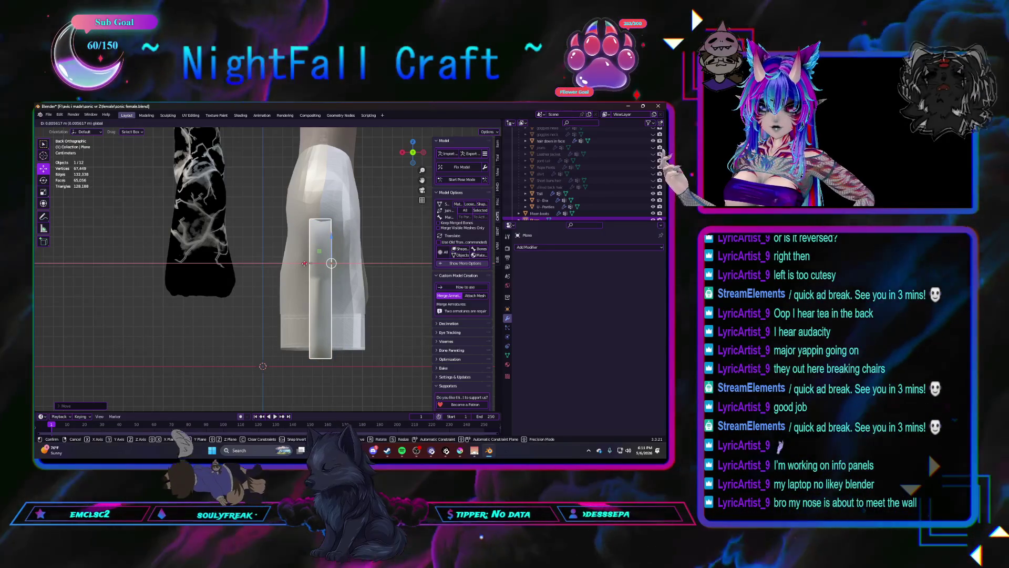
click(304, 265)
mouse_move(304, 265)
middle_down()
mouse_move(354, 247)
mouse_move(283, 248)
mouse_move(341, 251)
mouse_move(315, 245)
middle_up()
click(414, 156)
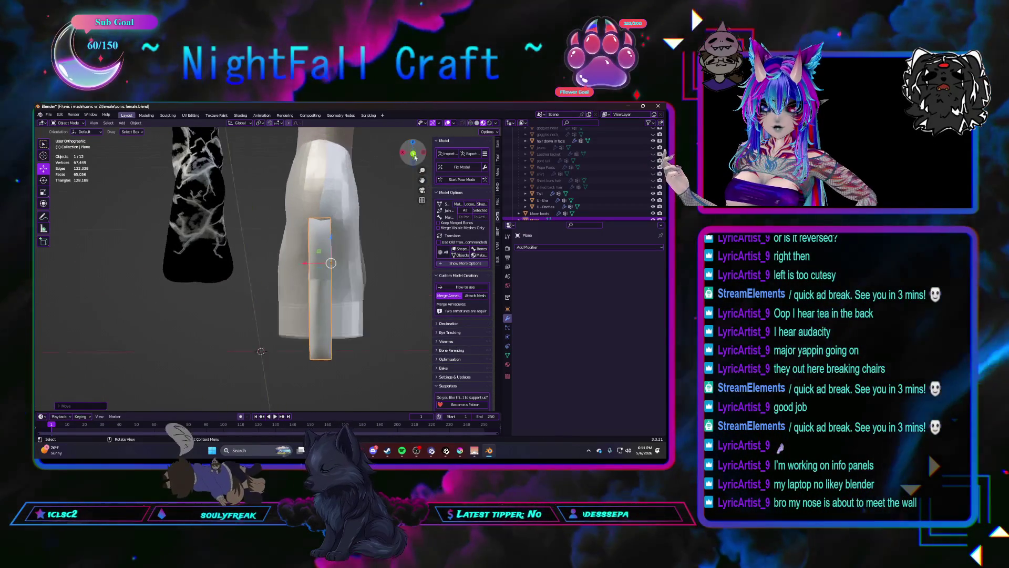
key(g)
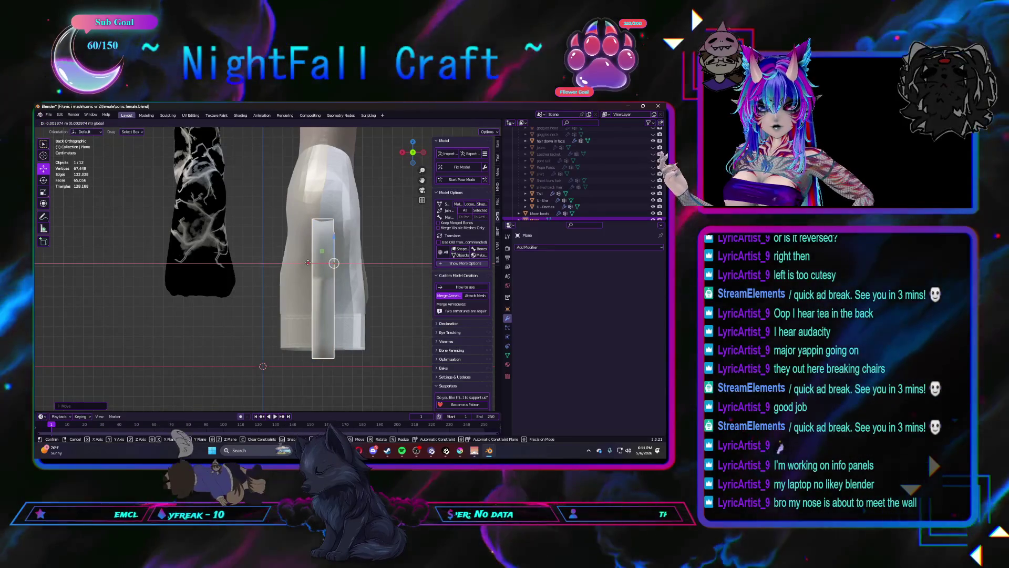
click(308, 263)
mouse_move(308, 263)
middle_down()
mouse_move(250, 289)
mouse_move(223, 289)
middle_up()
click(219, 289)
scroll(219, 289, down, 10)
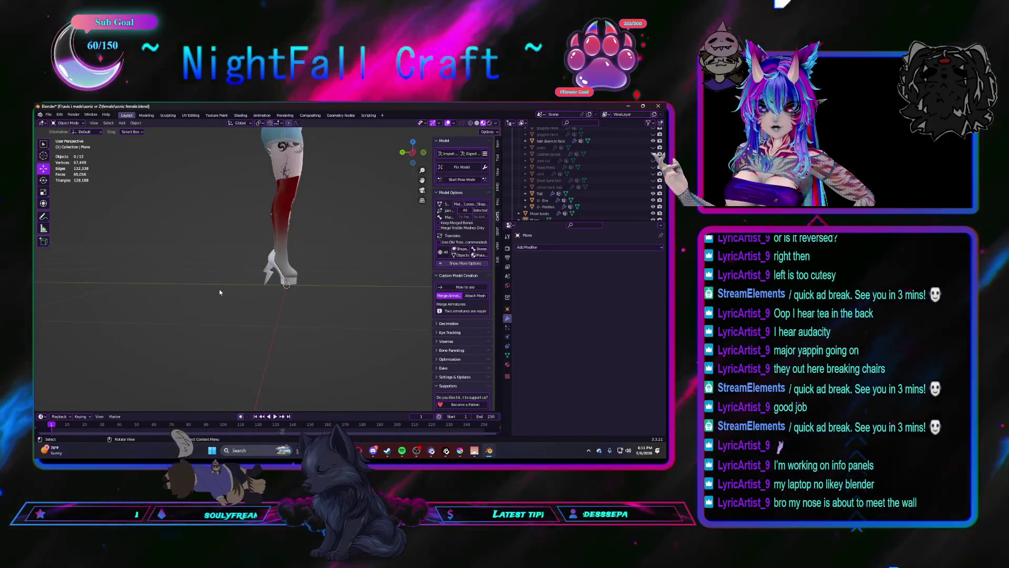
Step: Check the Moon boots' Material tab, then select the lightning bolt and open its context menu
scroll(219, 289, up, 10)
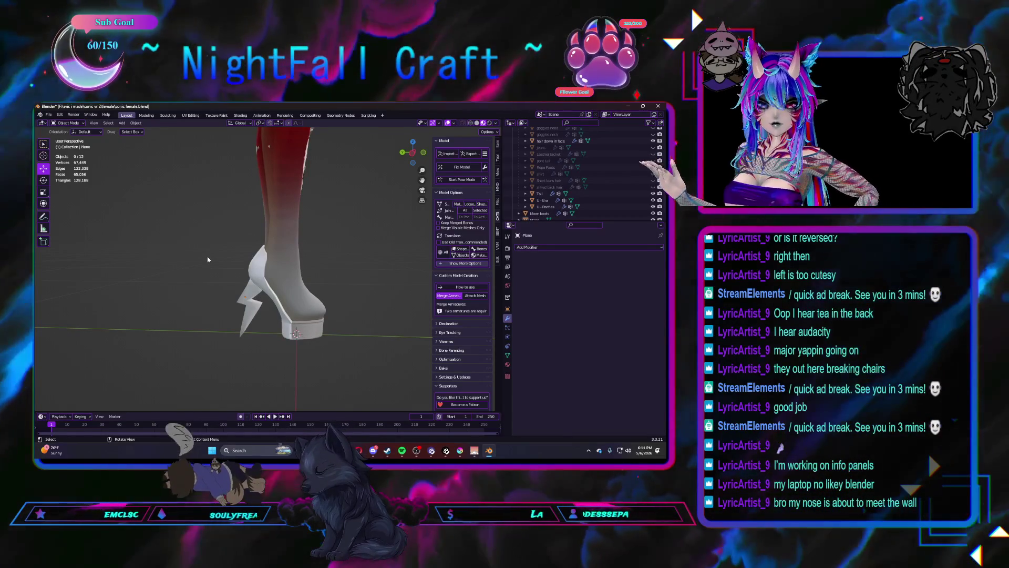
click(257, 272)
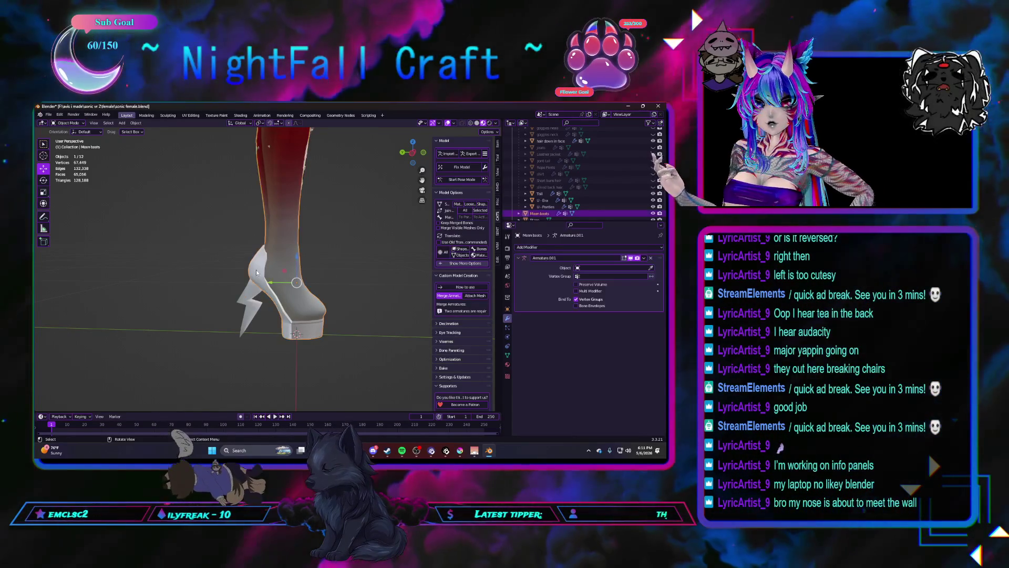
click(508, 364)
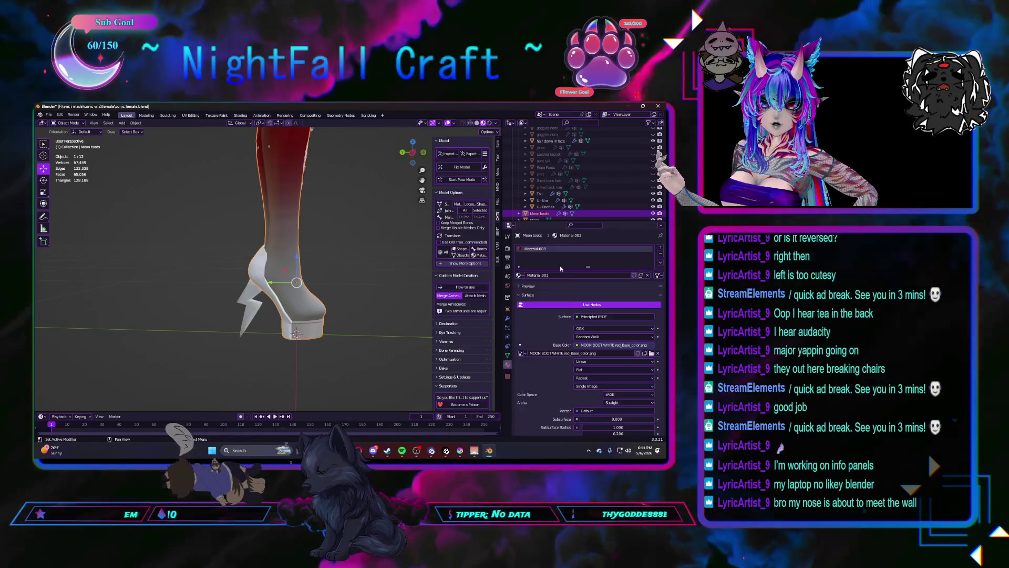
click(249, 310)
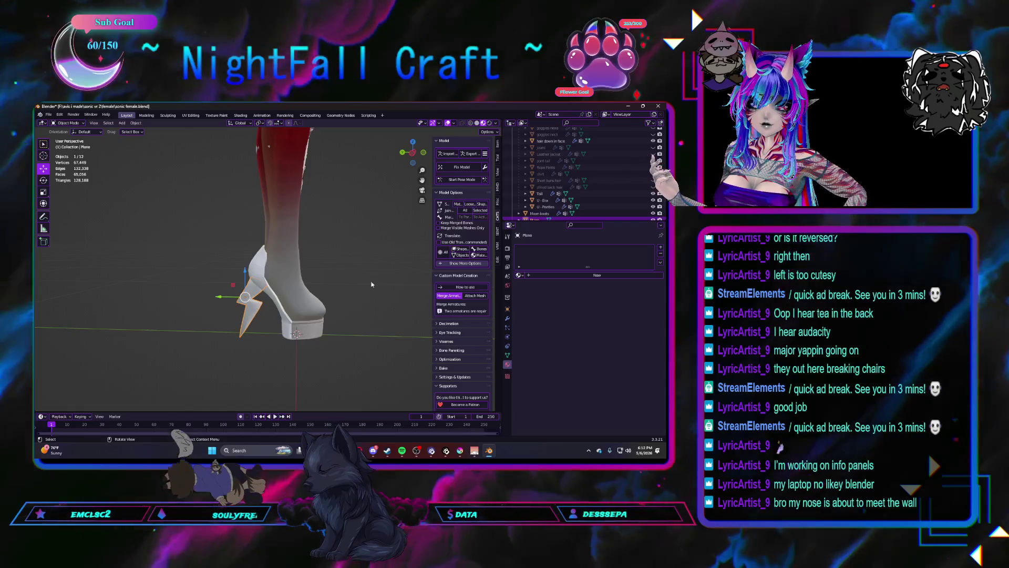
click(189, 297)
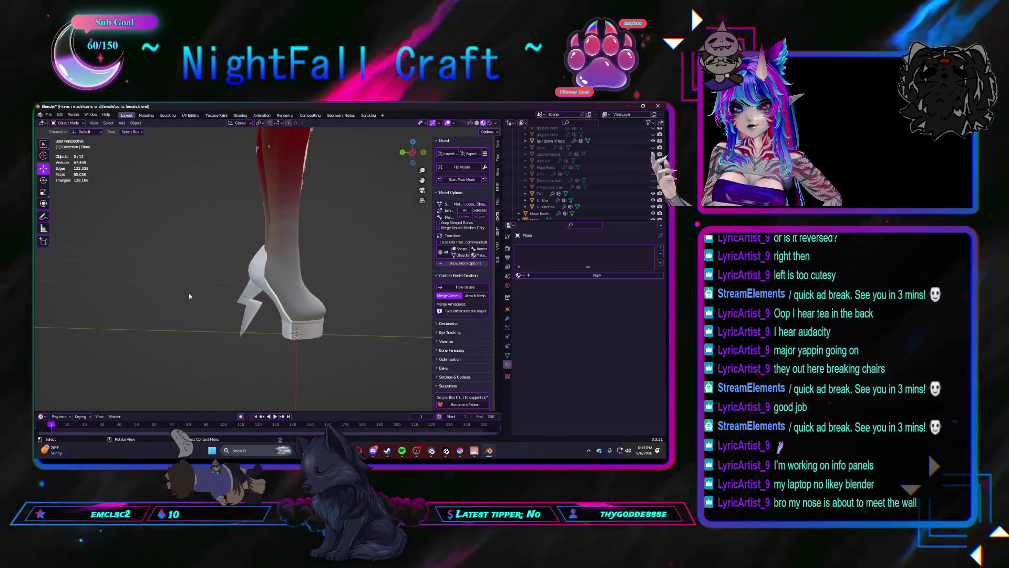
scroll(191, 294, up, 4)
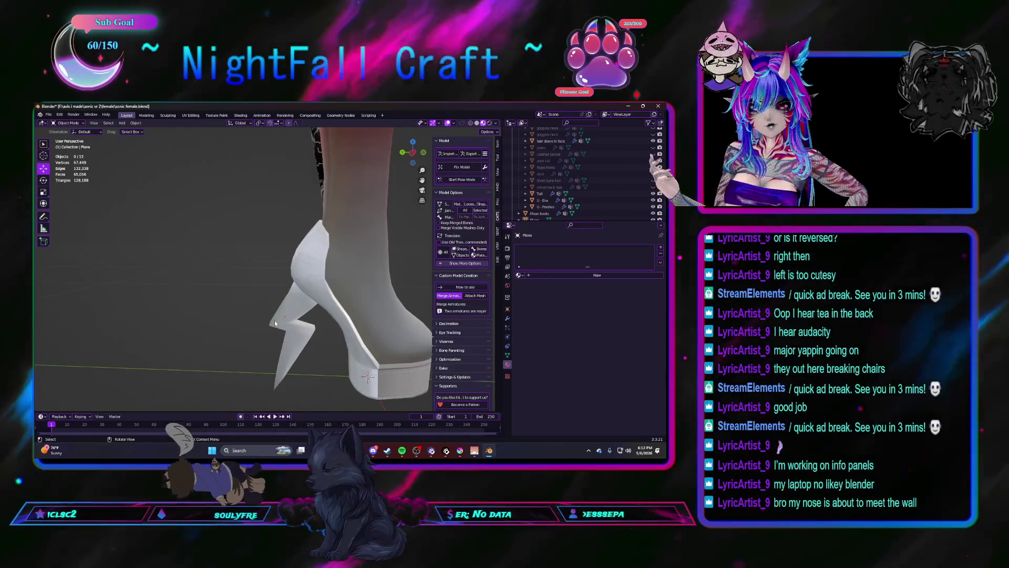
click(273, 322)
right_click(273, 321)
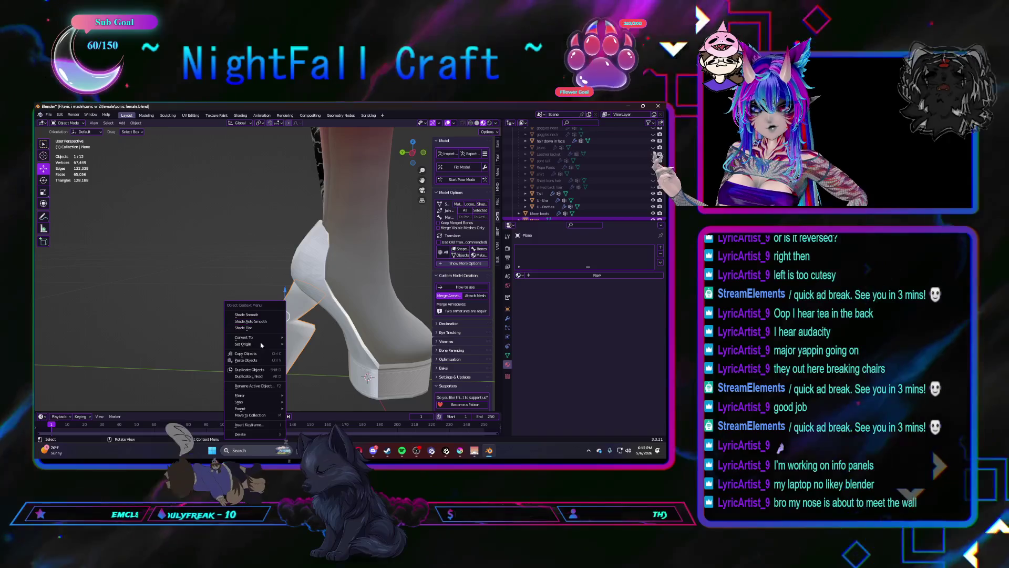
Step: Paste a copy of the lightning bolt, place it above-left and shrink it to about a third
click(261, 353)
right_click(245, 307)
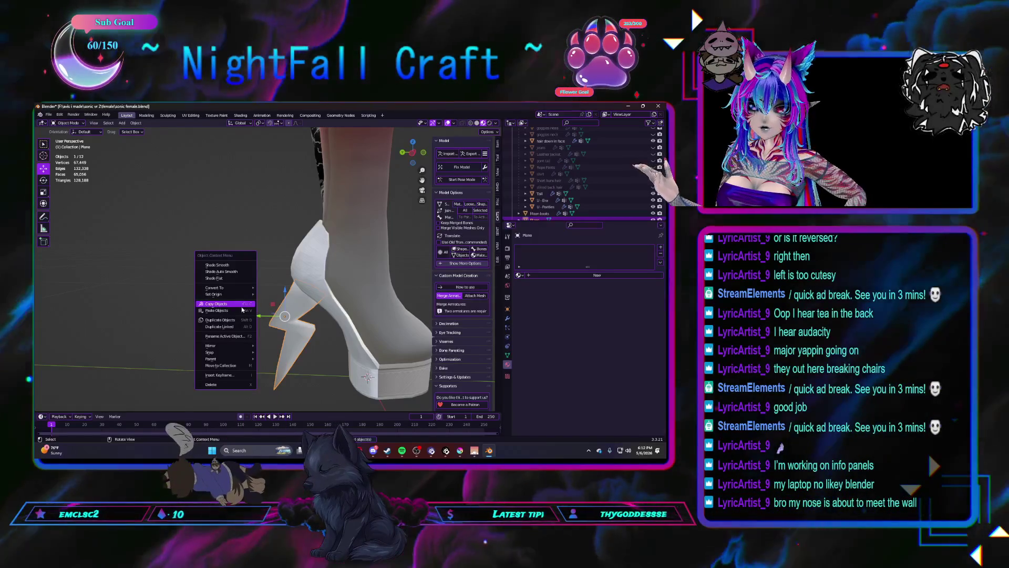
click(245, 313)
key(g)
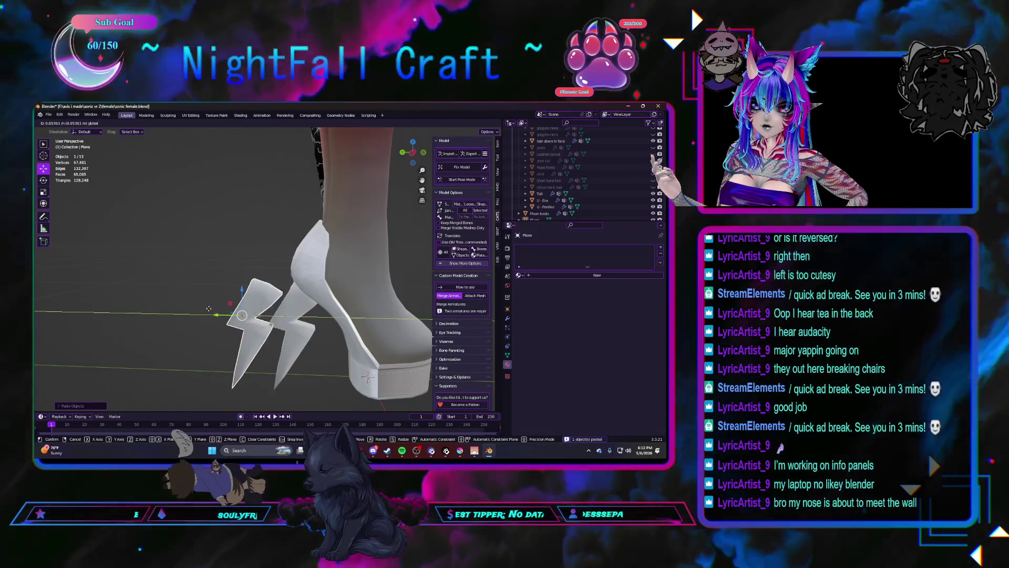
click(229, 264)
drag(229, 264, 225, 267)
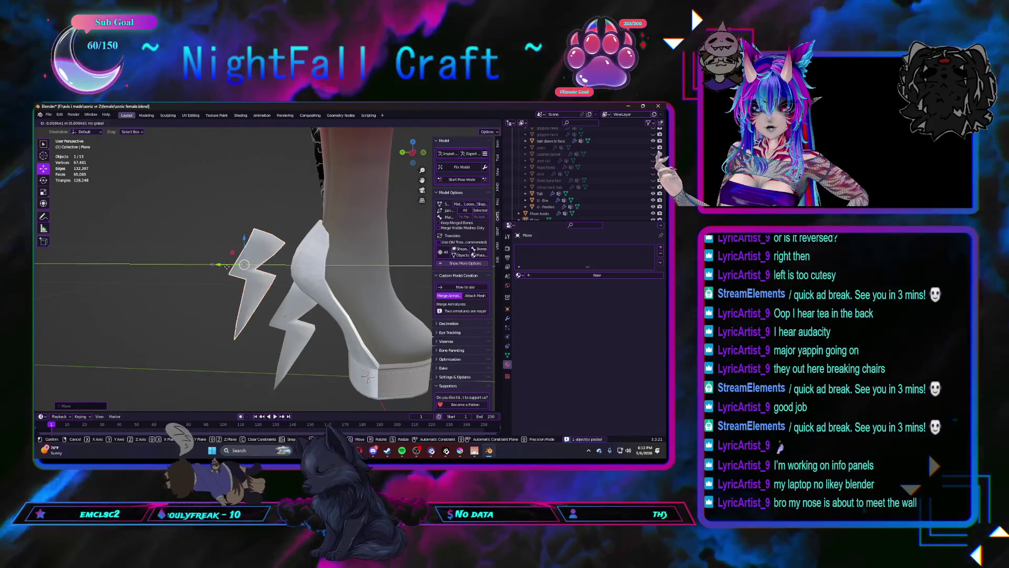
key(s)
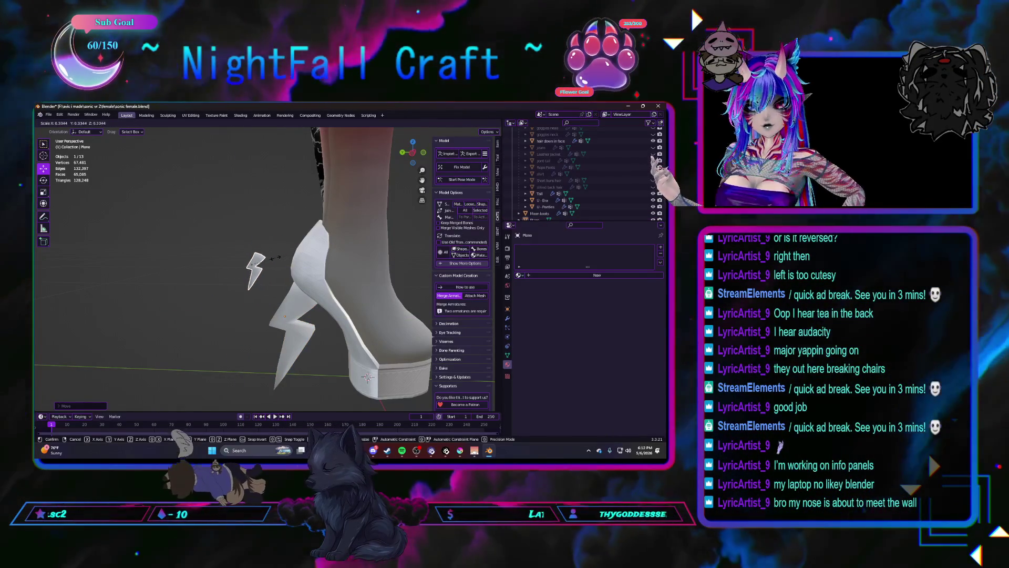
mouse_move(242, 252)
middle_down()
mouse_move(221, 247)
mouse_move(316, 311)
middle_up()
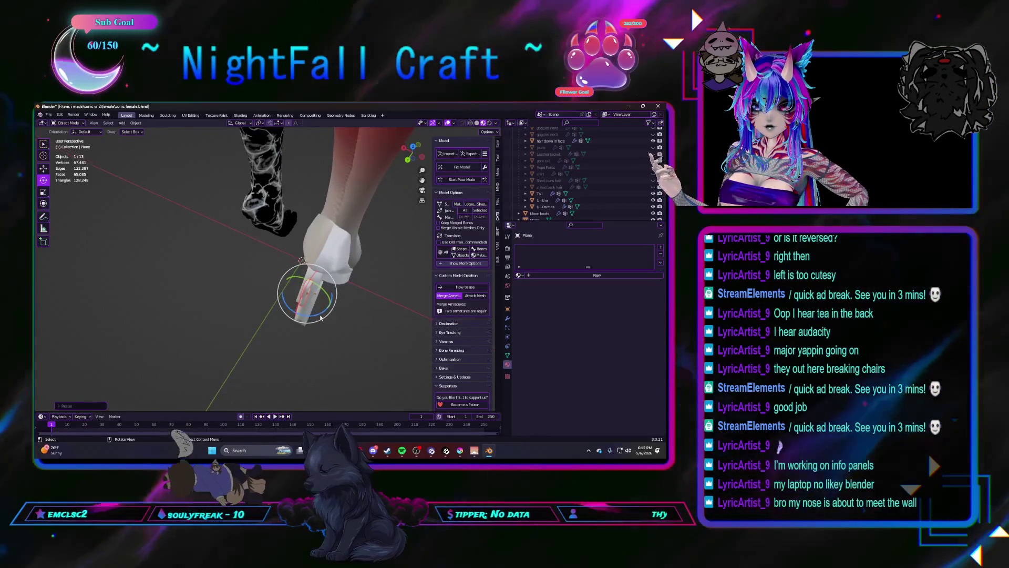
click(324, 316)
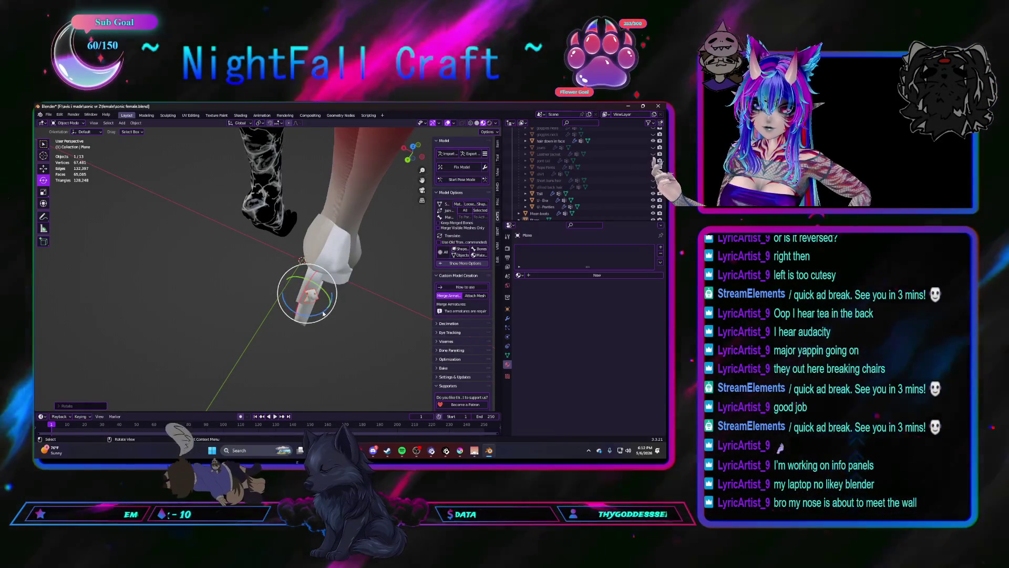
Step: Tilt the bolt copy about 64 degrees and slide it toward the heel
mouse_move(259, 332)
middle_down()
mouse_move(190, 288)
mouse_move(285, 256)
middle_up()
drag(284, 256, 281, 277)
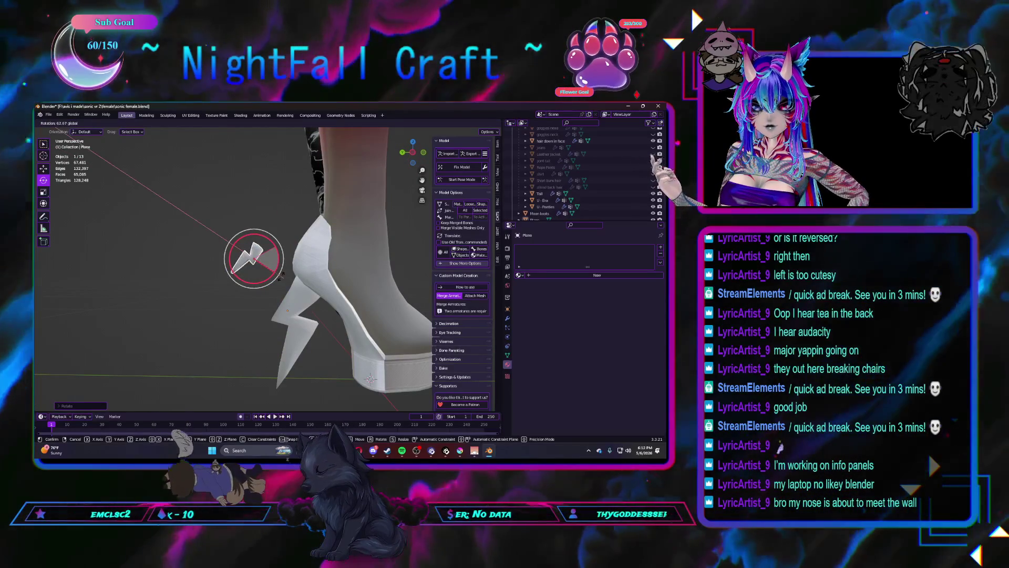
click(46, 170)
mouse_move(252, 273)
middle_down()
mouse_move(274, 283)
mouse_move(213, 253)
middle_up()
drag(213, 253, 294, 256)
mouse_move(294, 256)
middle_down()
mouse_move(331, 278)
mouse_move(327, 290)
middle_up()
drag(326, 290, 369, 284)
Step: Change the Spotify song, then tilt the bolt plane and slide it slightly along X
click(43, 179)
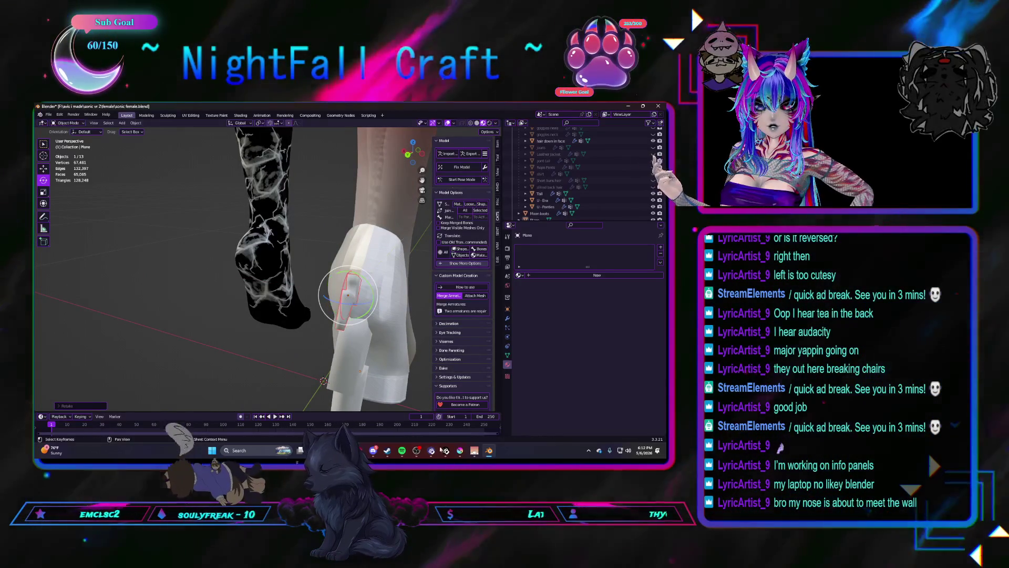
click(403, 452)
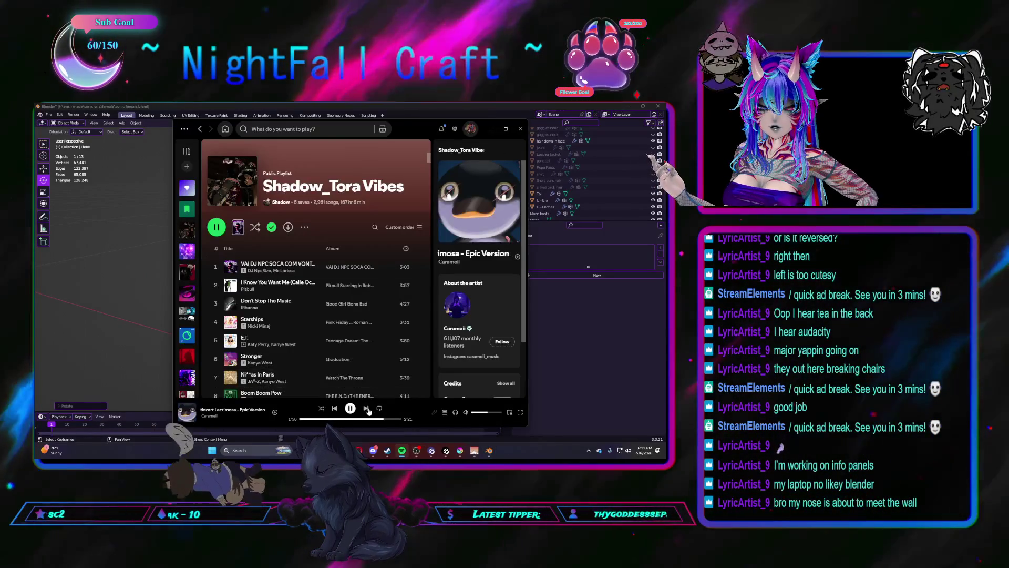
click(366, 408)
click(491, 128)
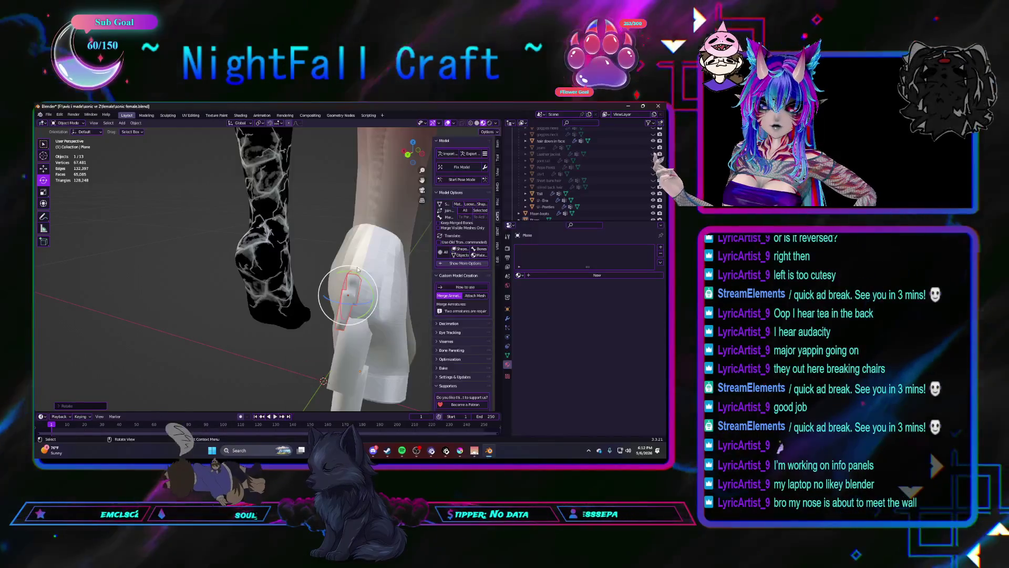
mouse_move(376, 279)
mouse_down()
mouse_move(347, 295)
mouse_move(359, 296)
mouse_move(362, 268)
mouse_up()
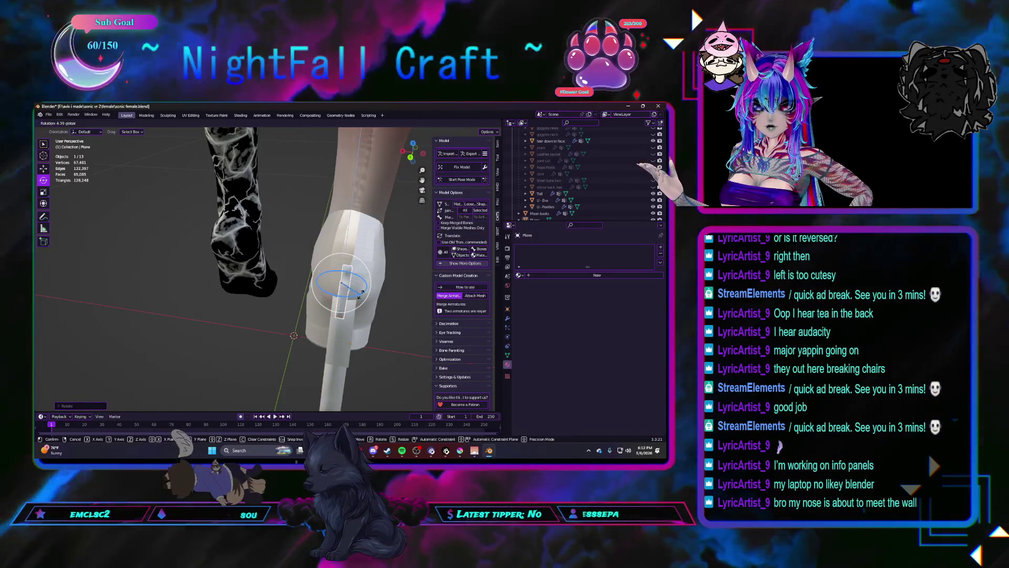
click(43, 169)
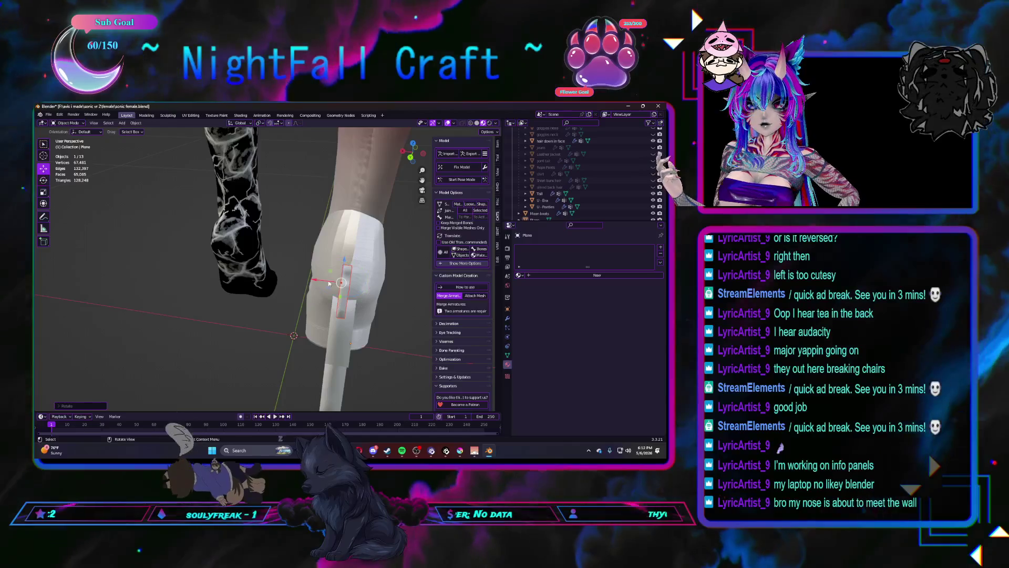
drag(319, 279, 297, 280)
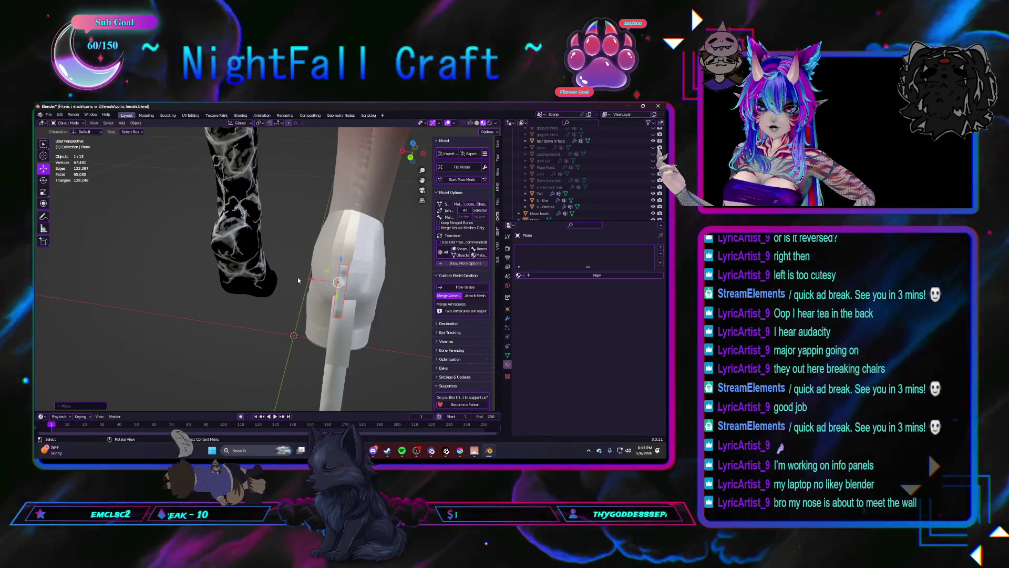
key(ctrl+KP_3)
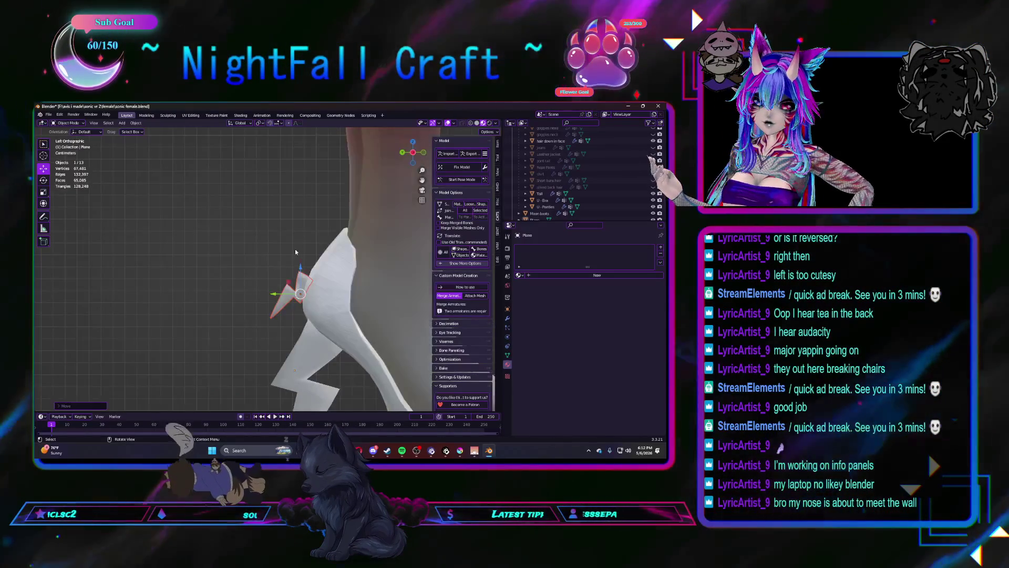
Step: Rotate the bolt plane -8°, scale it to 1.16 in X and raise it along Y
click(43, 180)
drag(302, 261, 307, 265)
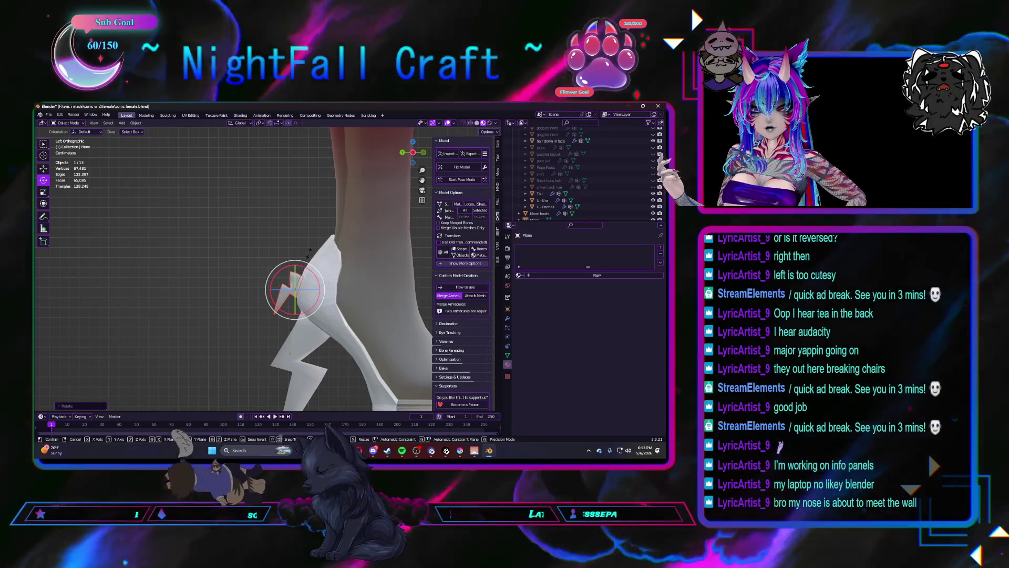
click(301, 263)
key(s)
click(315, 245)
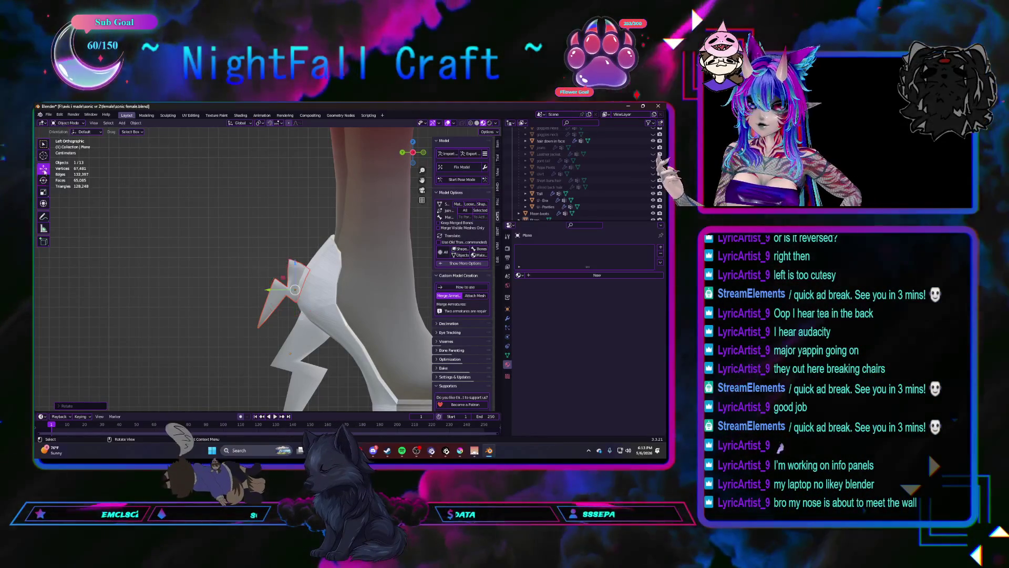
mouse_move(265, 291)
mouse_down()
mouse_move(256, 290)
mouse_move(308, 271)
mouse_up()
key(shift+space)
Step: Finish nudging the bolt into place, then select Plane.001 and open its context menu
key(r)
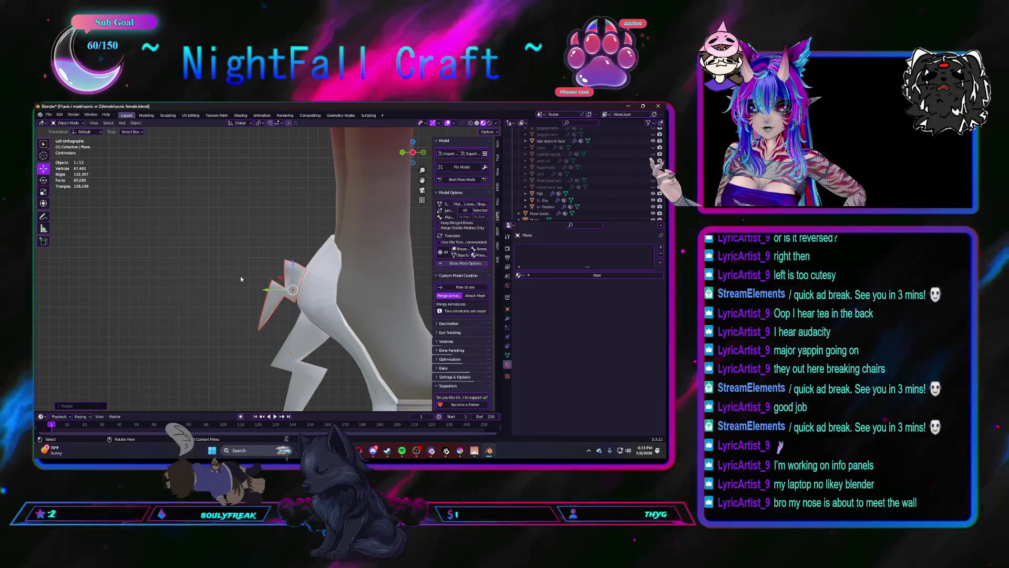
drag(271, 290, 271, 290)
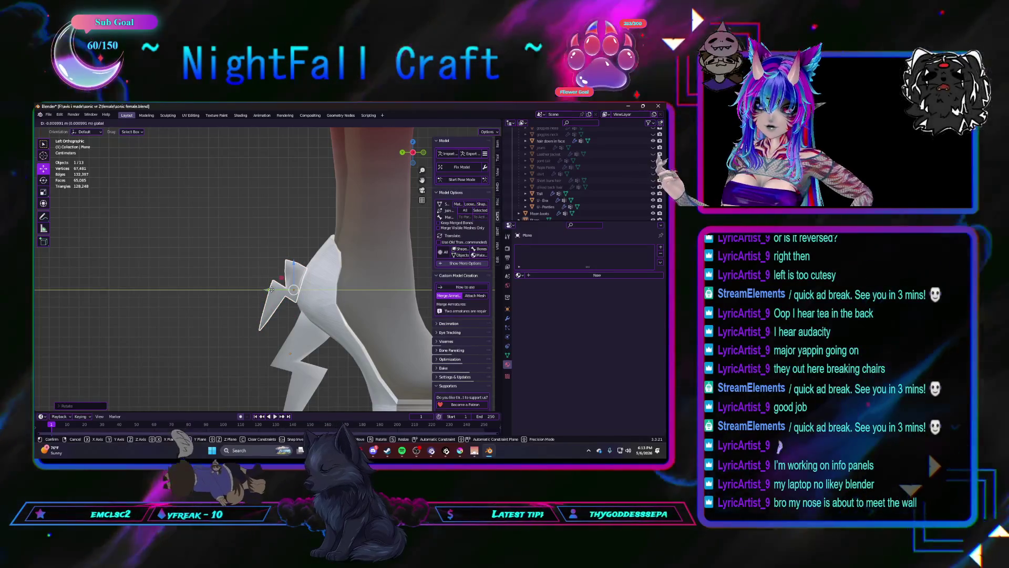
click(216, 298)
scroll(212, 304, down, 2)
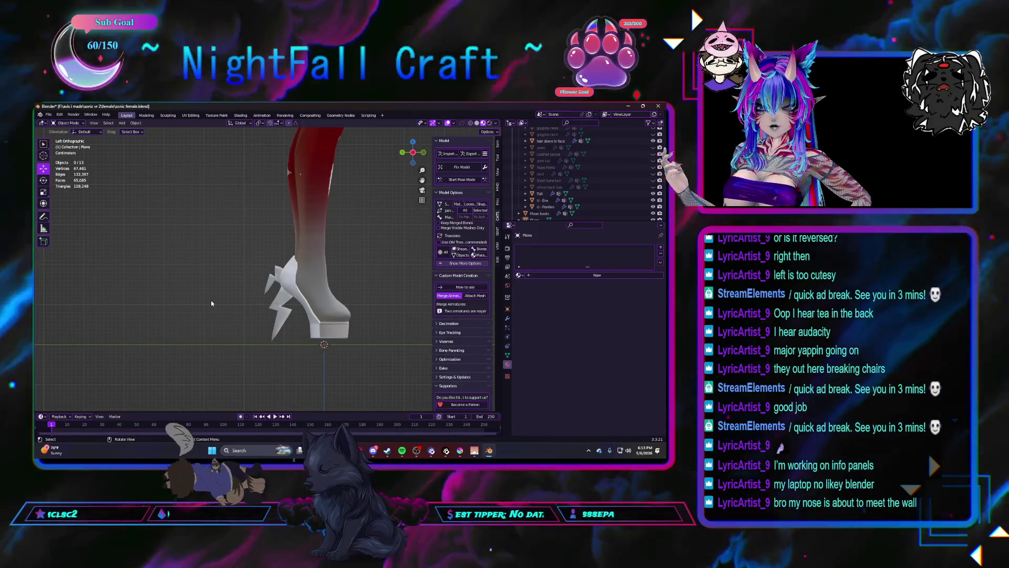
scroll(277, 297, up, 3)
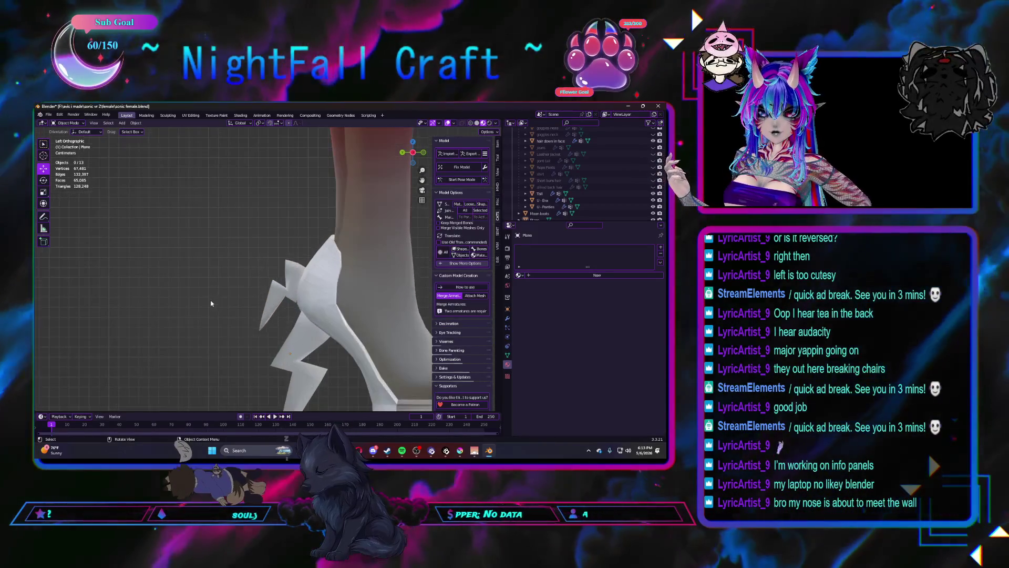
click(291, 291)
right_click(291, 291)
Step: Paste a duplicate bolt plane, move it along Y and shrink it
right_click(273, 292)
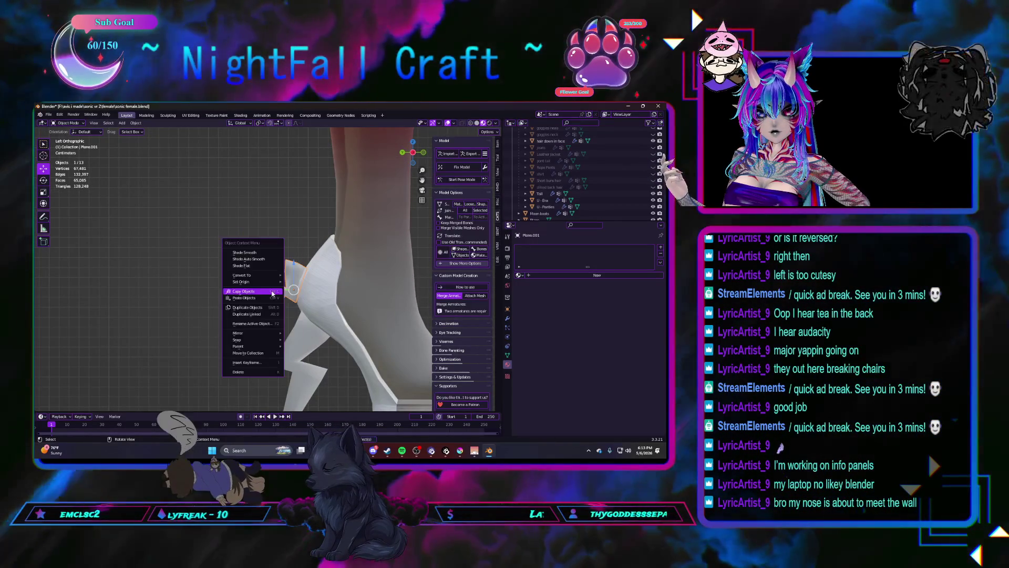
click(269, 298)
key(g)
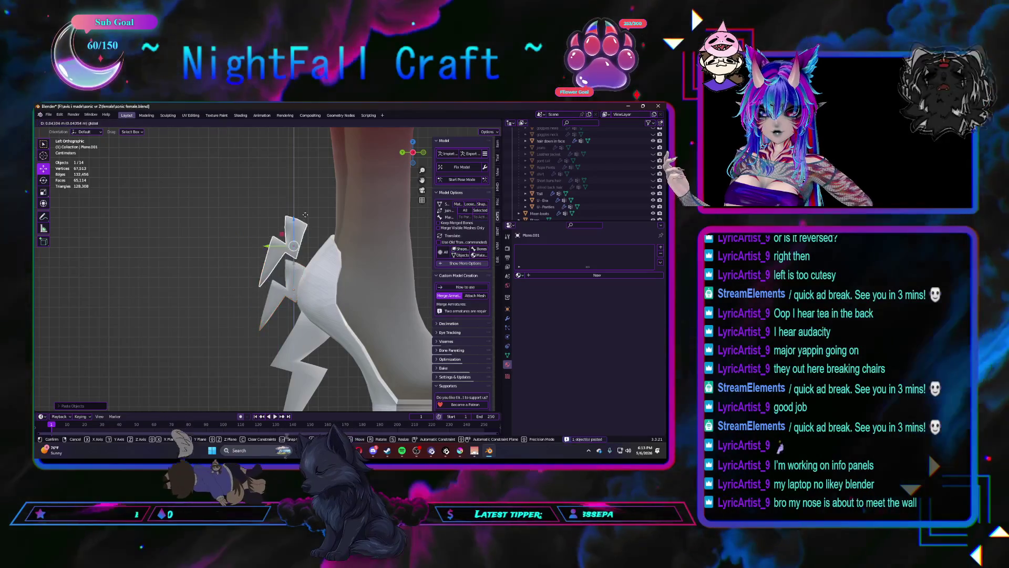
key(y)
click(289, 237)
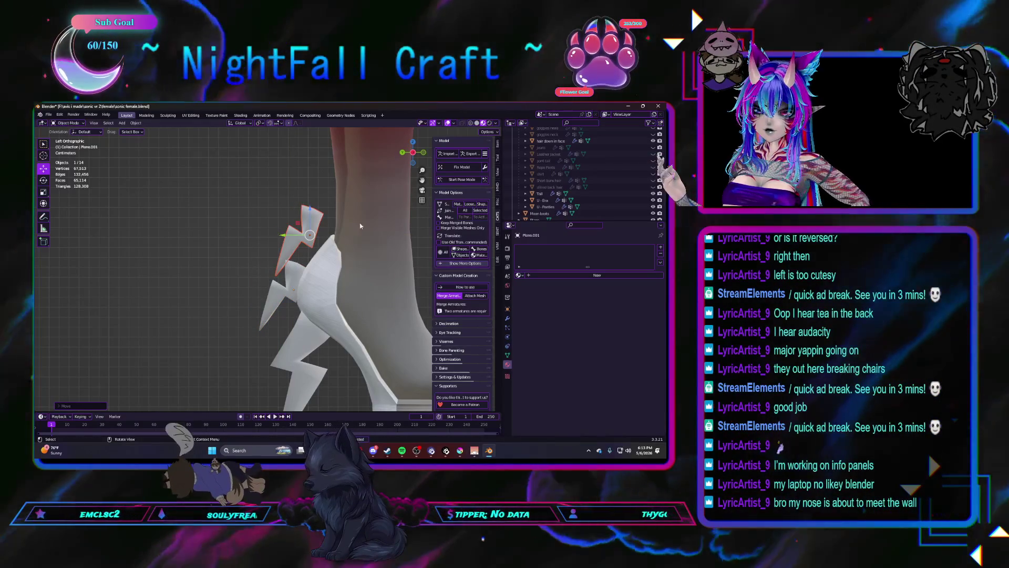
click(309, 231)
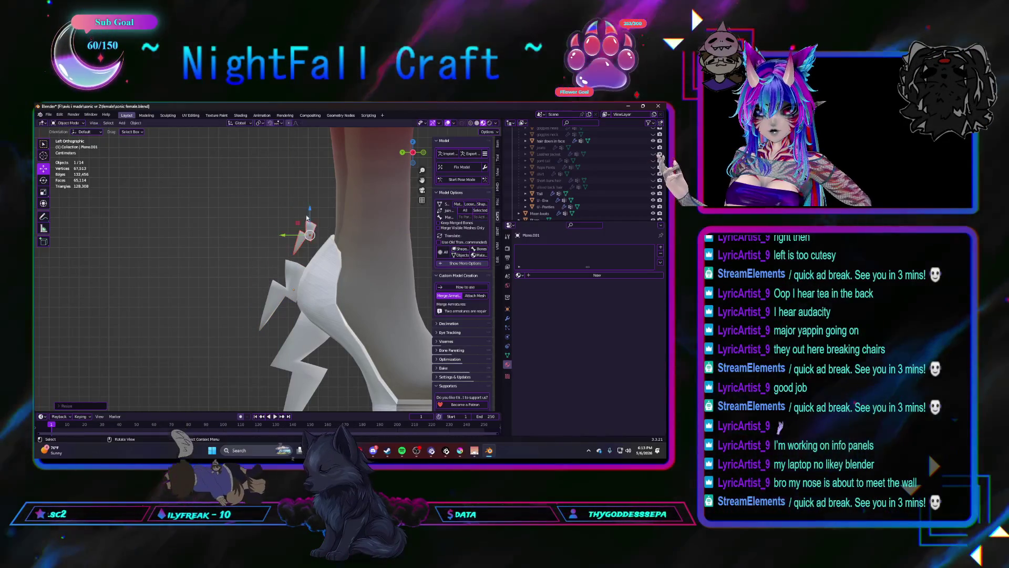
Step: Move the duplicate down onto the heel and tilt it about 5.5 degrees
click(44, 180)
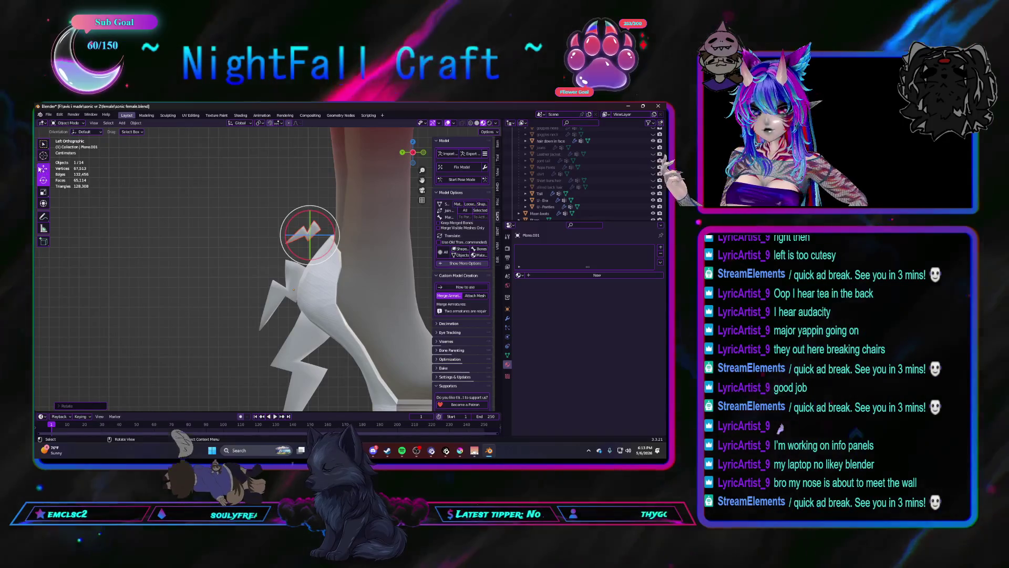
key(g)
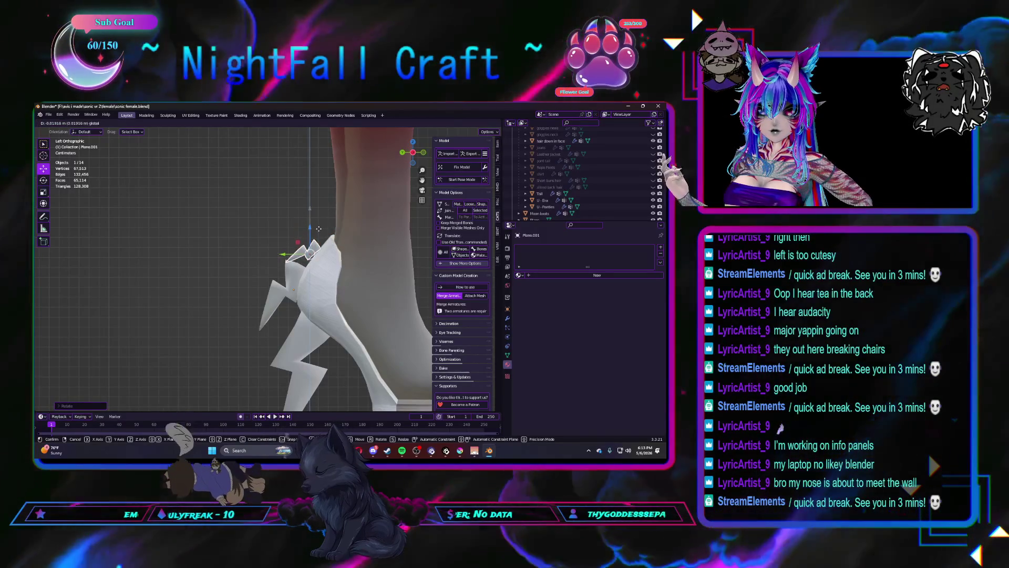
click(324, 252)
scroll(324, 253, up, 3)
key(shift+space)
key(r)
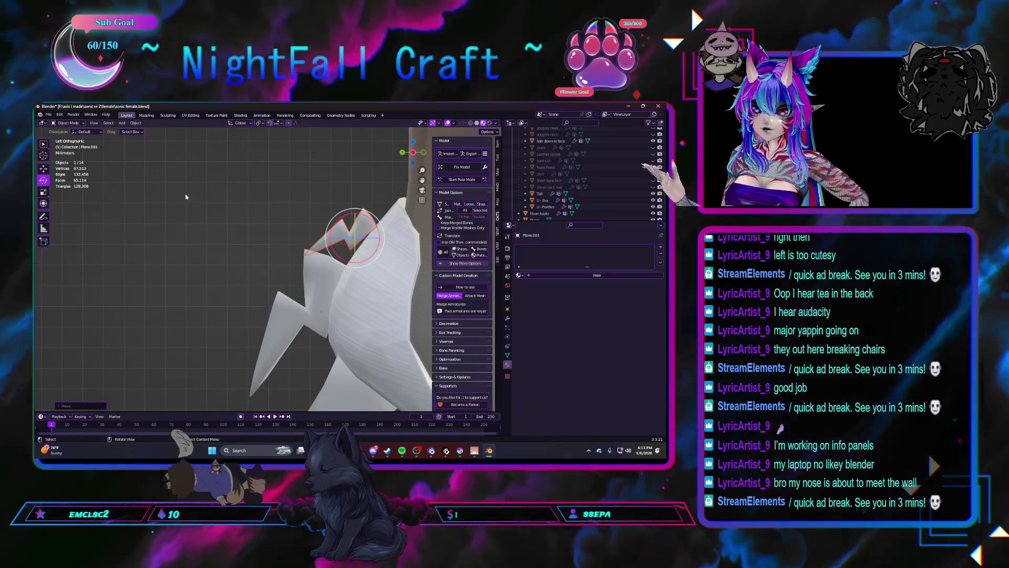
drag(375, 221, 372, 217)
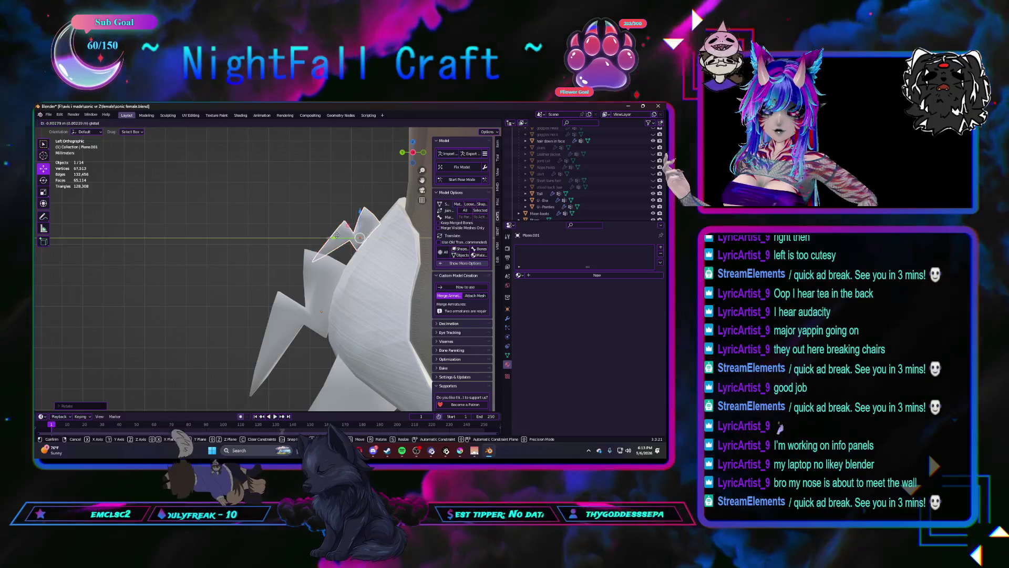
Step: Nudge the duplicate along the heel and shift it slightly upward against the larger bolt
drag(336, 236, 343, 234)
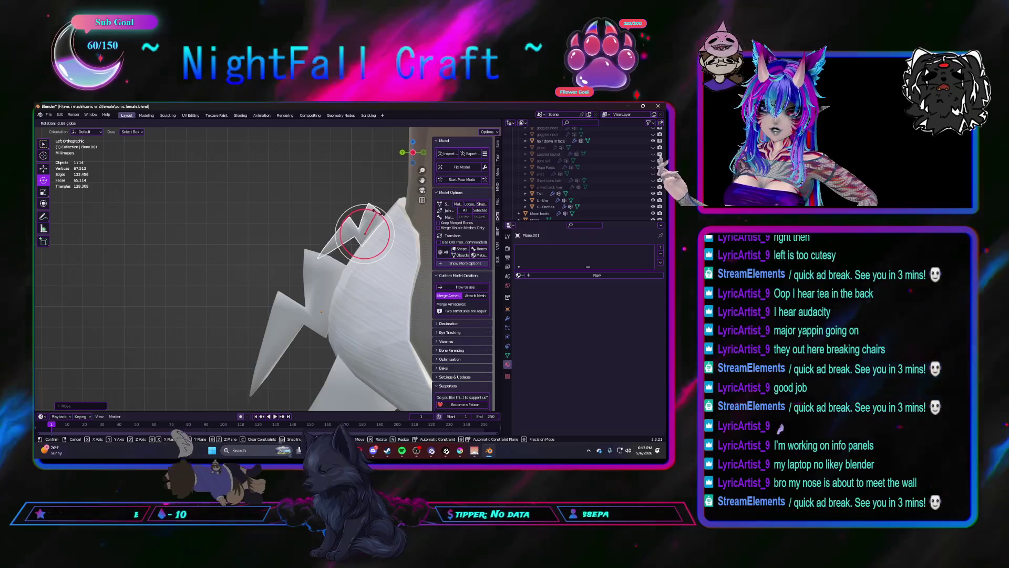
click(43, 167)
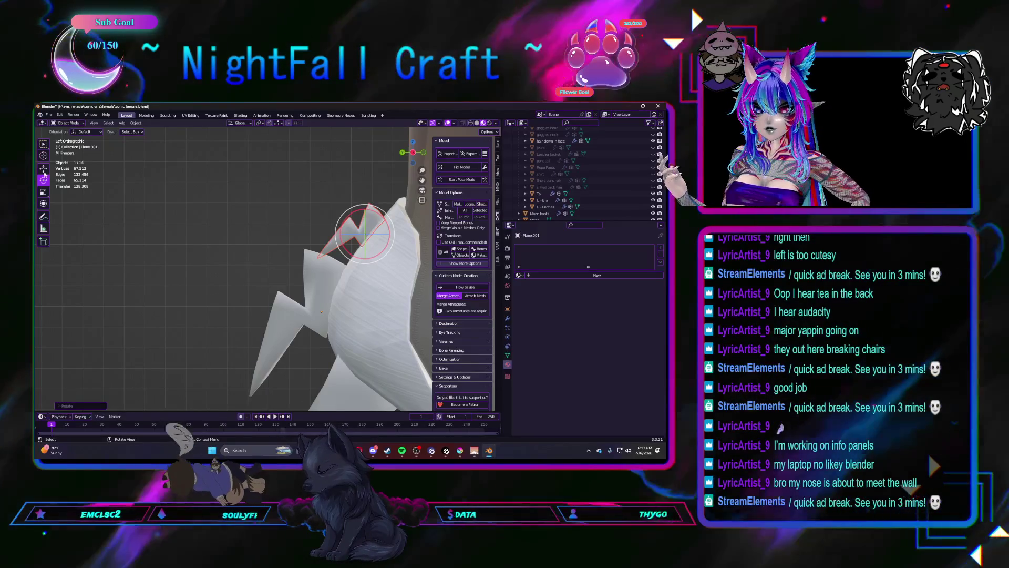
mouse_move(366, 209)
mouse_down()
mouse_move(342, 222)
mouse_move(352, 224)
mouse_up()
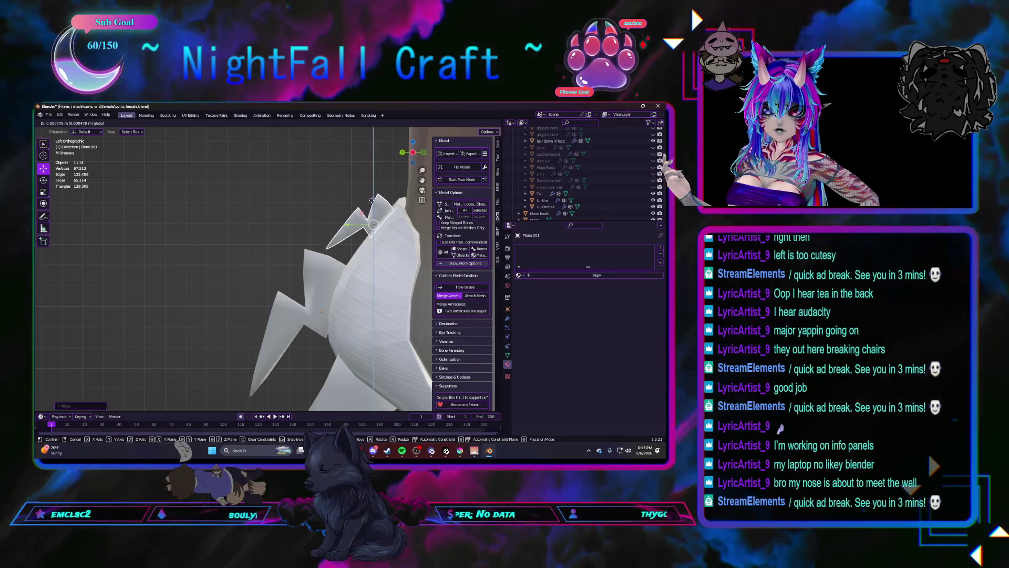
click(242, 235)
mouse_move(242, 235)
middle_down()
mouse_move(301, 268)
mouse_move(336, 247)
middle_up()
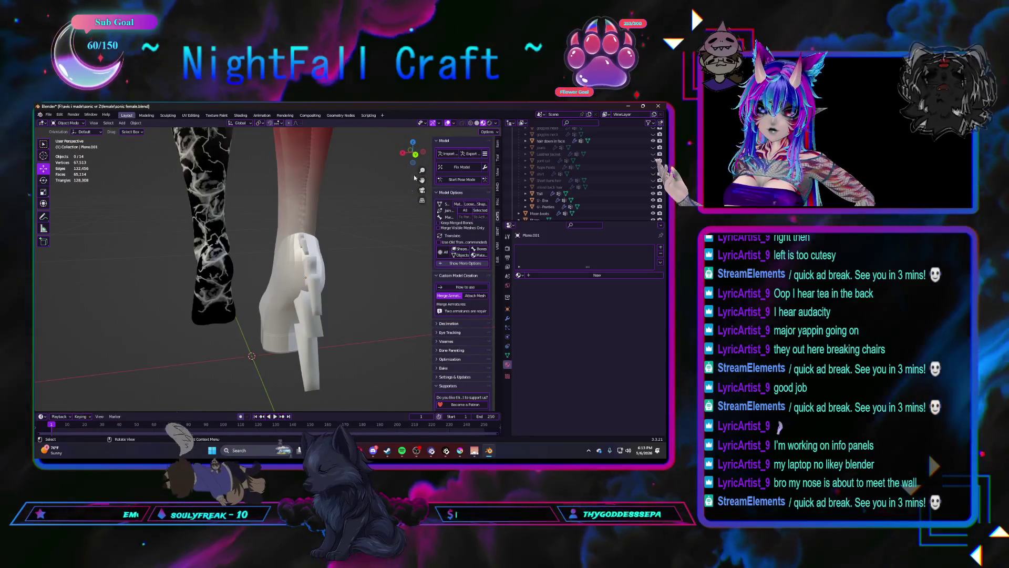
Step: In back orthographic view, slide the Plane.001 bolt along X to line up with the boot heel
click(415, 155)
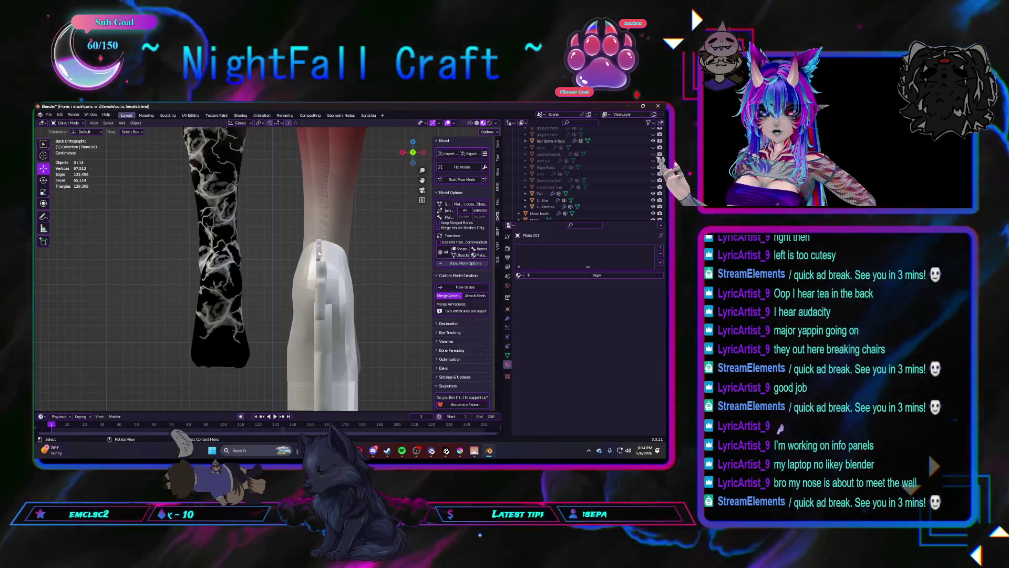
drag(292, 252, 297, 251)
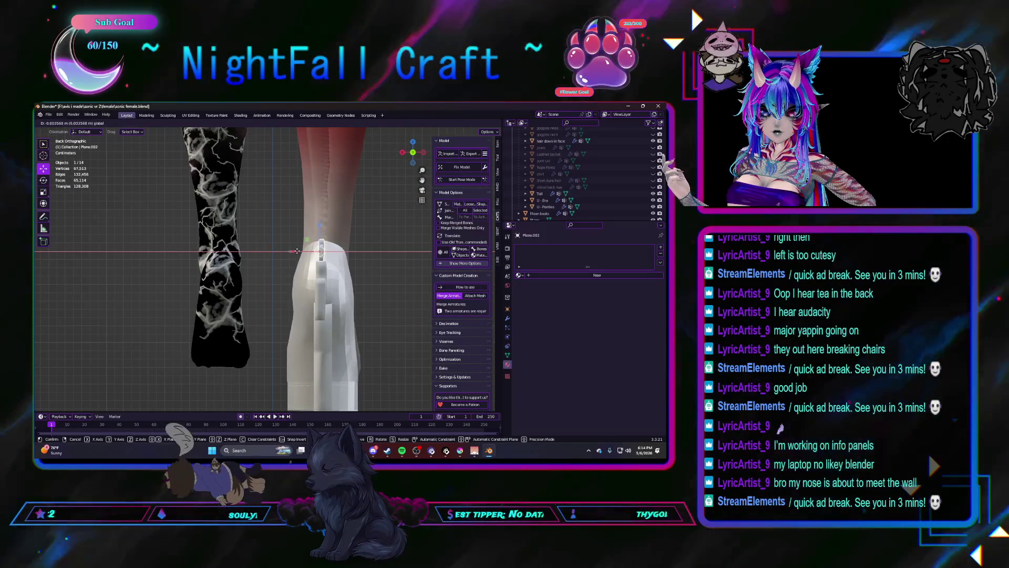
click(324, 289)
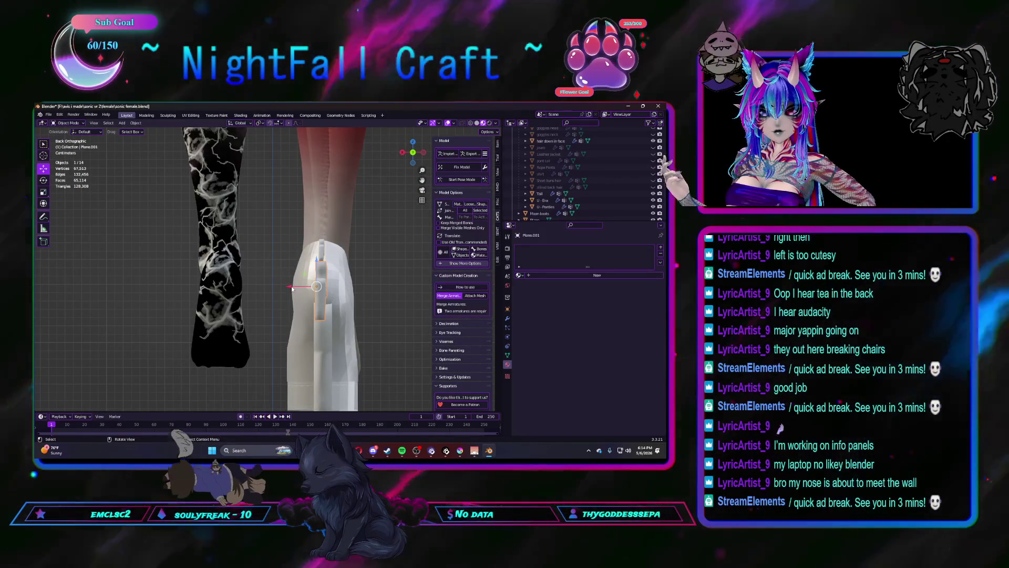
click(293, 286)
Step: Deselect the bolt and orbit to inspect the three-bolt heel cluster from the side
click(256, 246)
mouse_move(256, 246)
middle_down()
mouse_move(319, 287)
mouse_move(358, 282)
mouse_move(258, 247)
mouse_move(362, 250)
mouse_move(340, 254)
middle_up()
scroll(355, 281, down, 4)
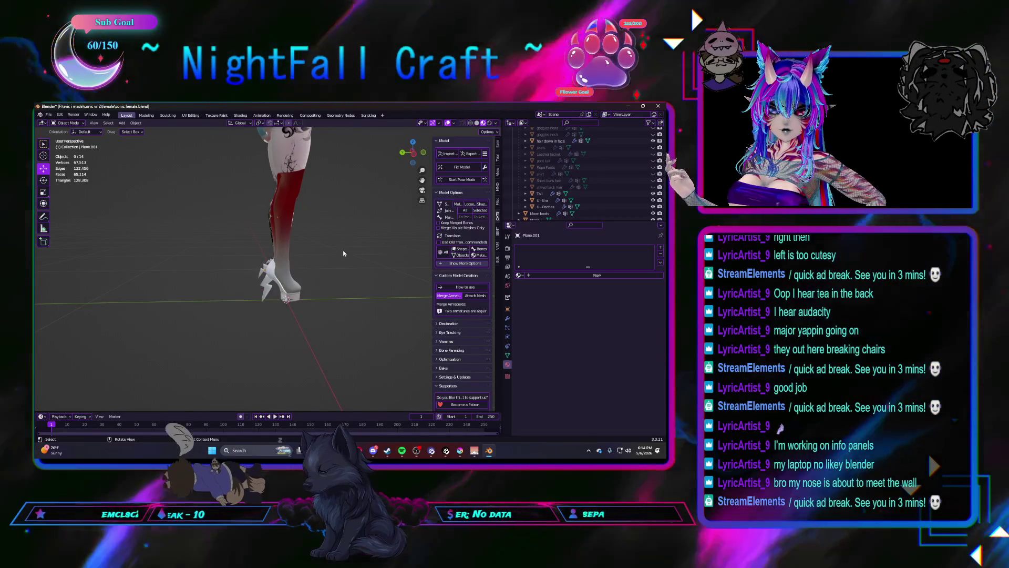
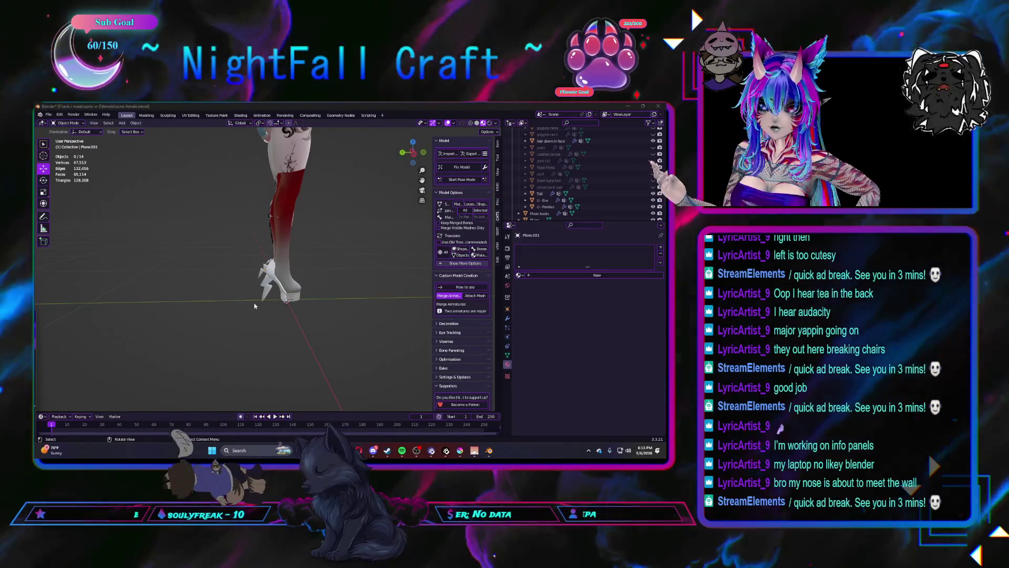
Step: Show the Attach Mesh options in the Custom Model Creation panel
scroll(271, 294, up, 5)
mouse_move(235, 310)
middle_down()
mouse_move(298, 314)
mouse_move(257, 321)
mouse_move(283, 327)
mouse_move(249, 323)
mouse_move(263, 321)
middle_up()
click(252, 320)
click(475, 295)
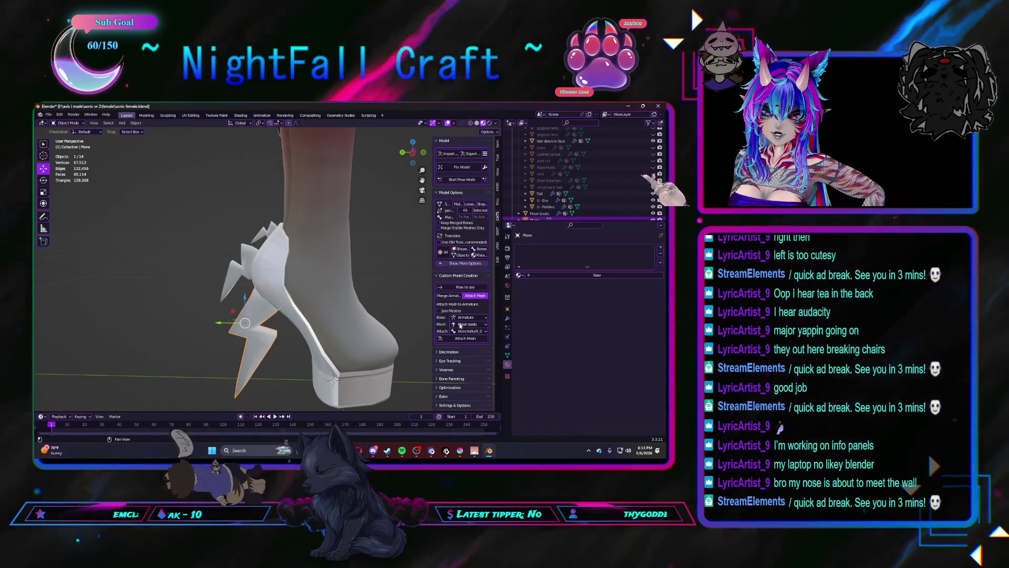
Step: Select the boot mesh Plane.002 and enter Edit Mode on it
middle_drag(369, 282, 376, 276)
click(376, 275)
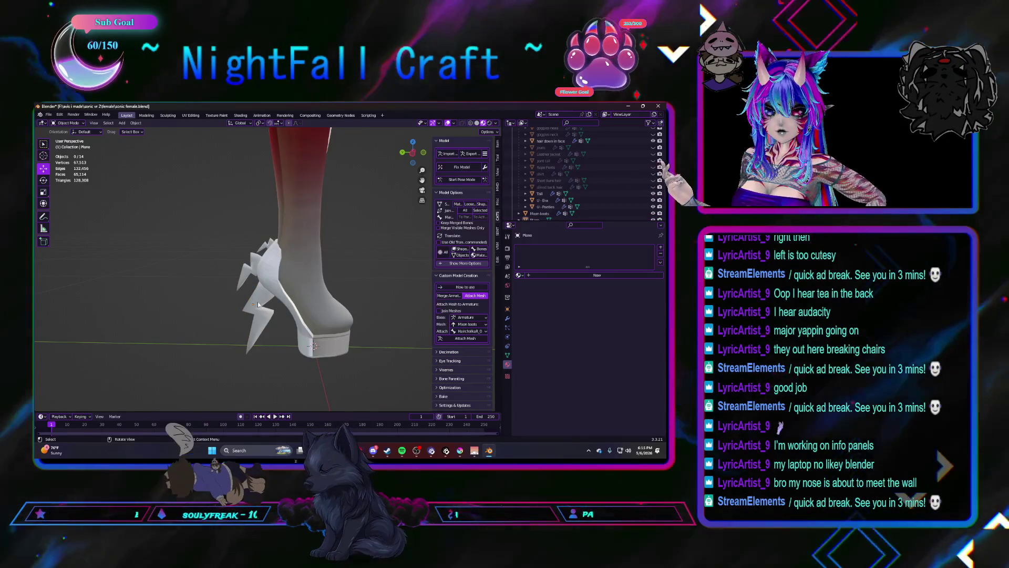
click(251, 268)
shift+click(301, 276)
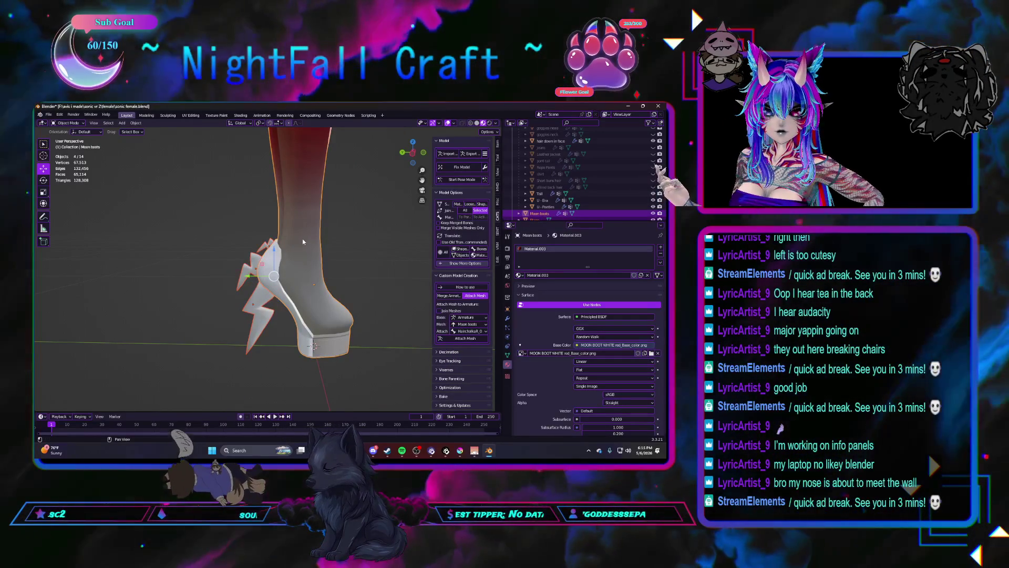
click(363, 260)
mouse_move(304, 268)
middle_down()
mouse_move(352, 267)
mouse_move(317, 278)
middle_up()
click(331, 271)
scroll(331, 270, up, 3)
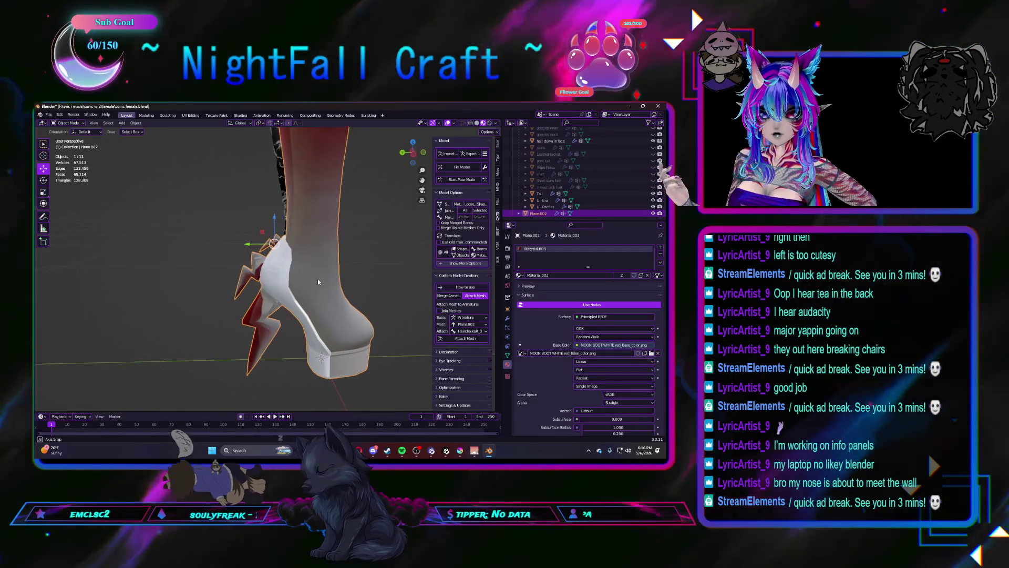
key(Tab)
Step: Pick all three linked spike pieces with L and separate them into a new object
scroll(384, 285, up, 2)
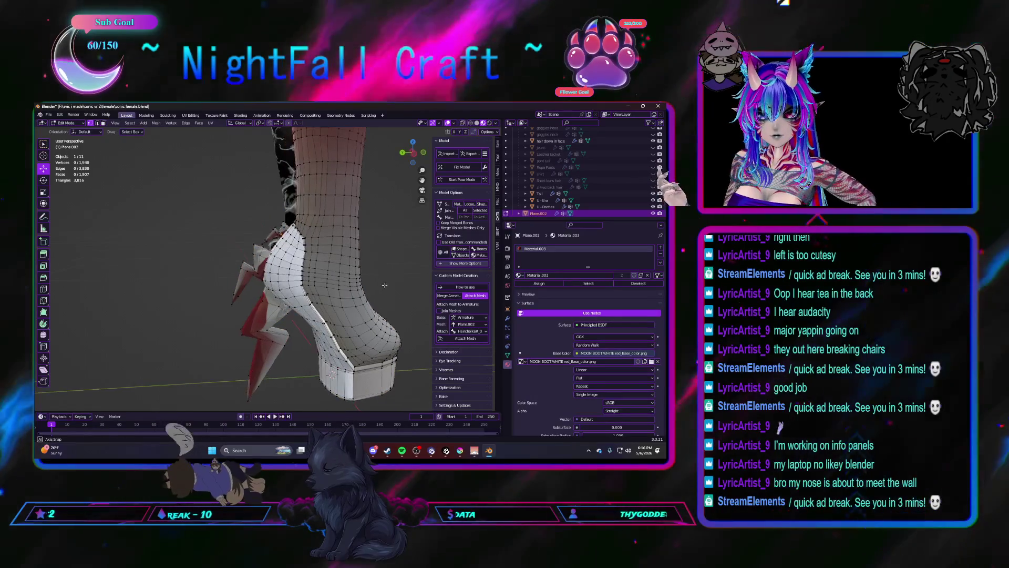
middle_drag(384, 285, 255, 330)
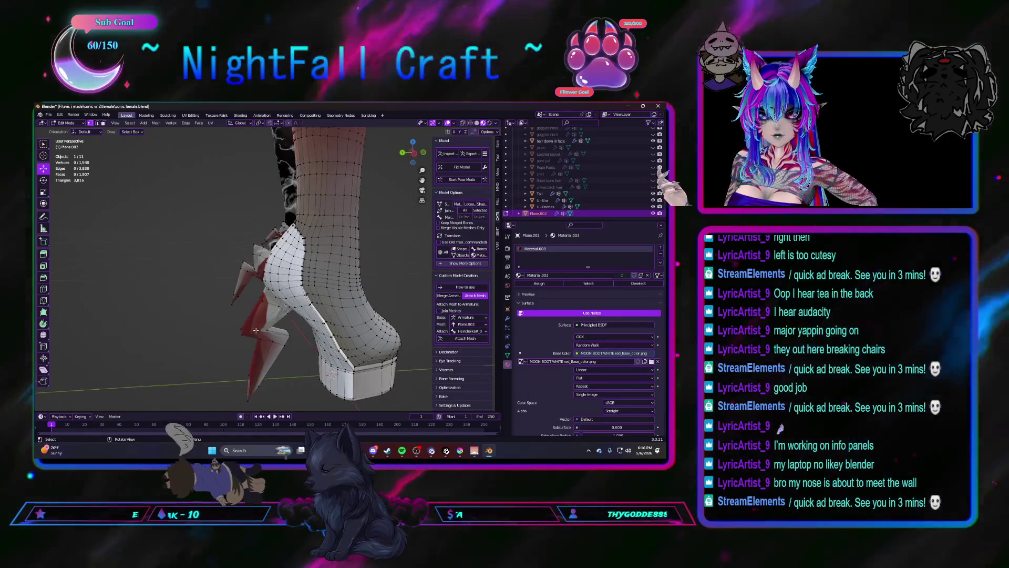
click(401, 451)
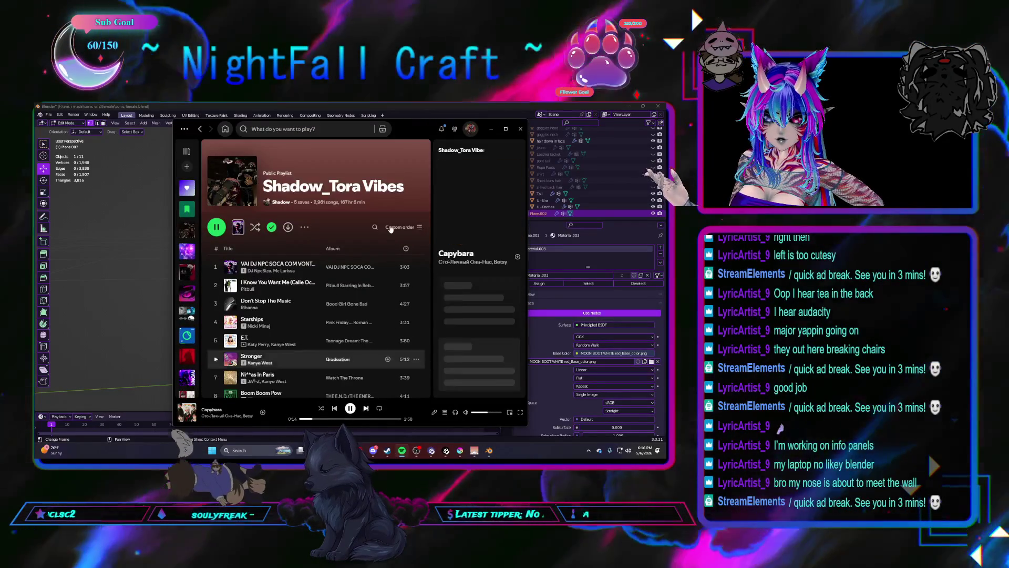
click(490, 129)
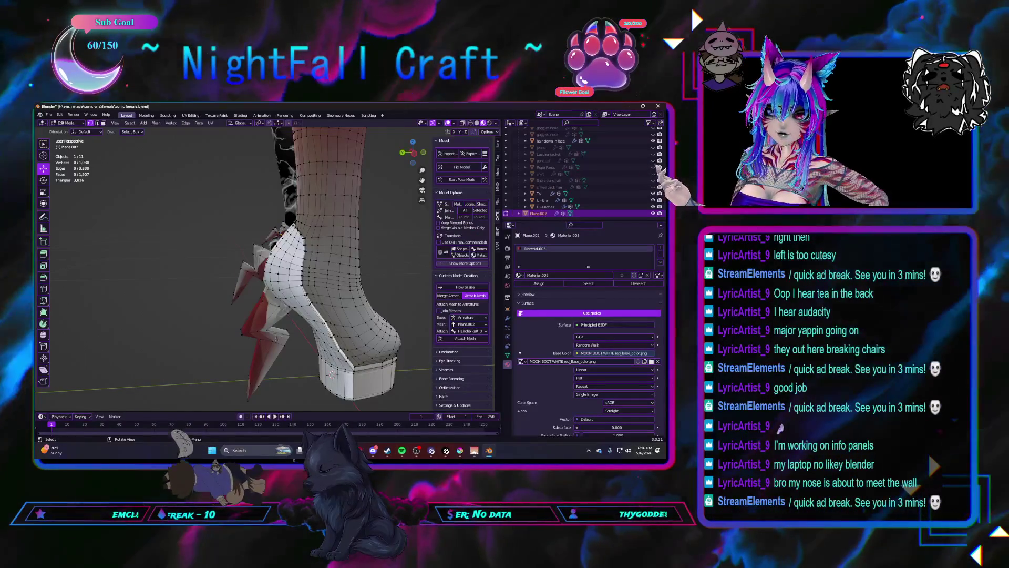
key(l)
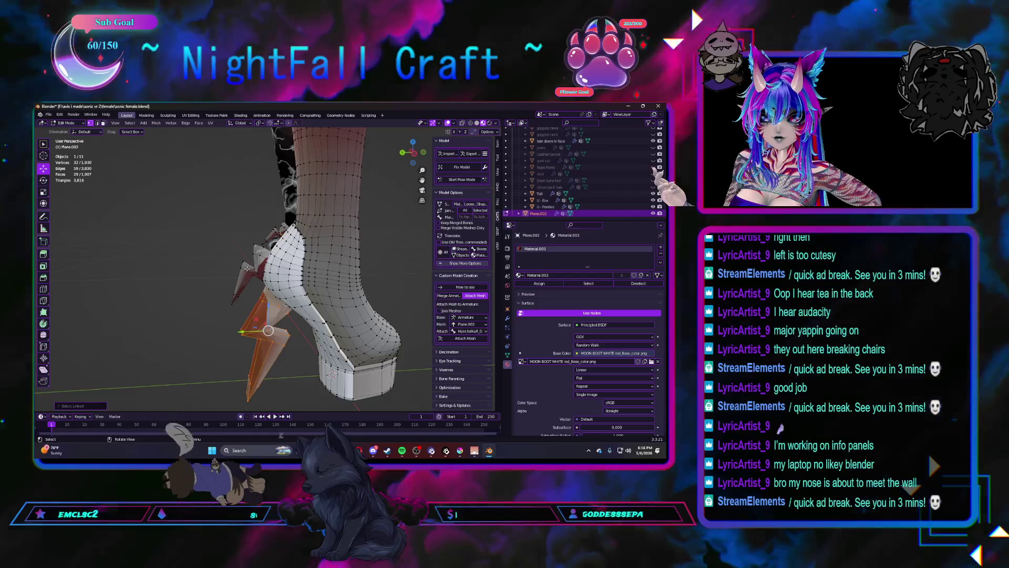
key(l)
key(l)
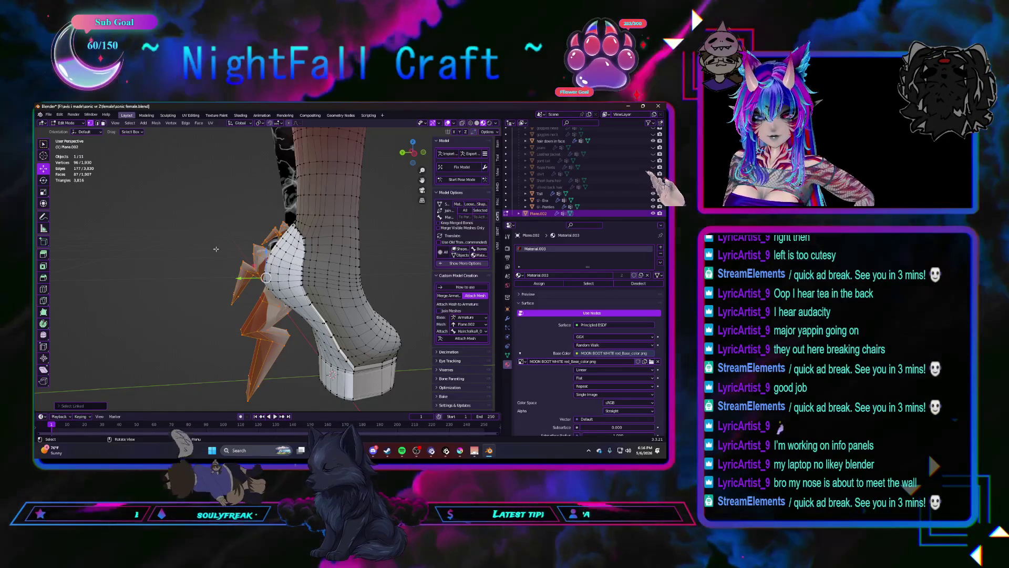
click(216, 251)
key(Tab)
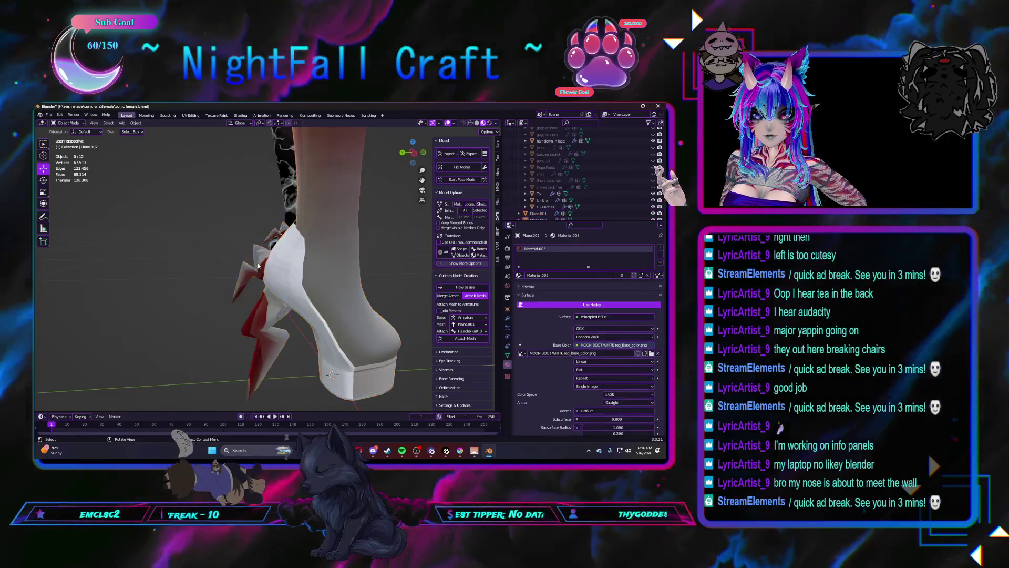
Step: Remove Material.003 and the stray Material.004 from the spike object Plane.001
click(267, 265)
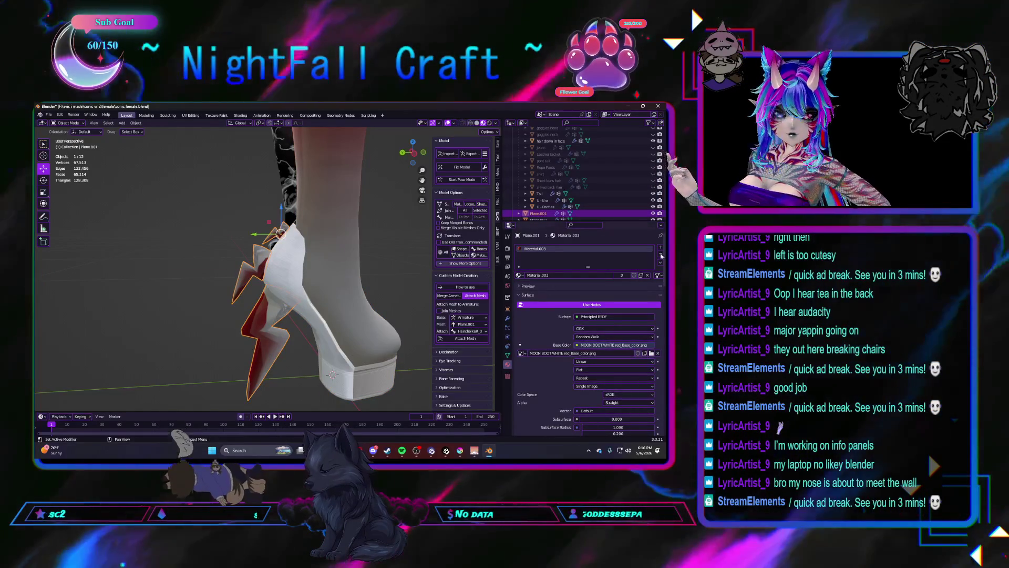
click(661, 254)
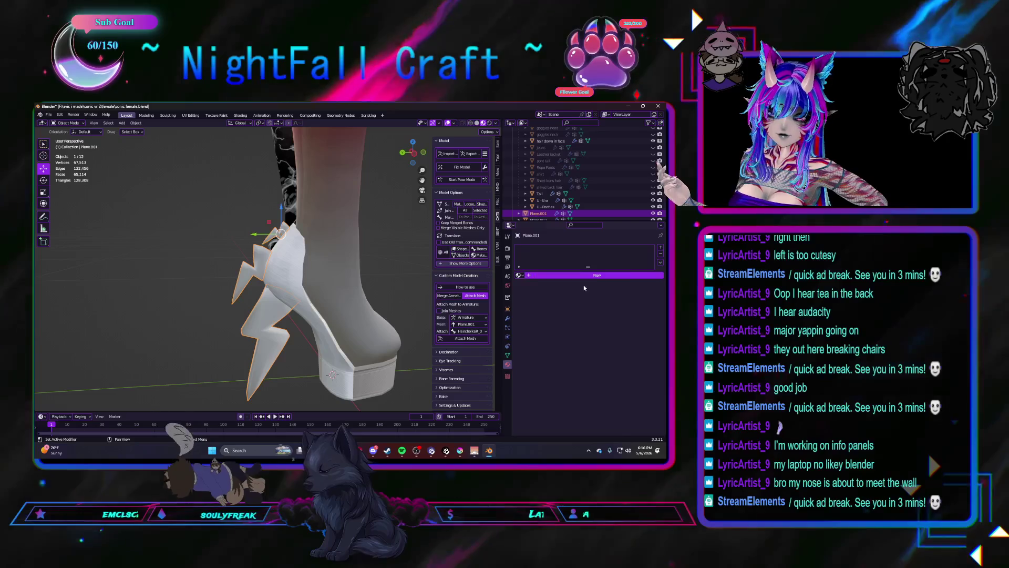
click(593, 275)
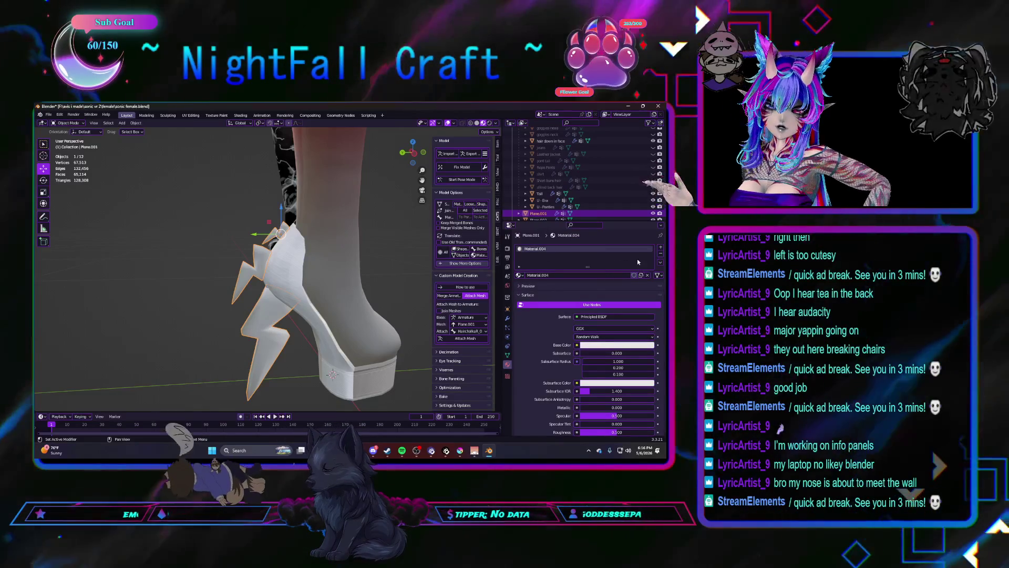
click(660, 254)
Step: Assign the existing Metal material to the spikes and add the boot to the selection
click(518, 276)
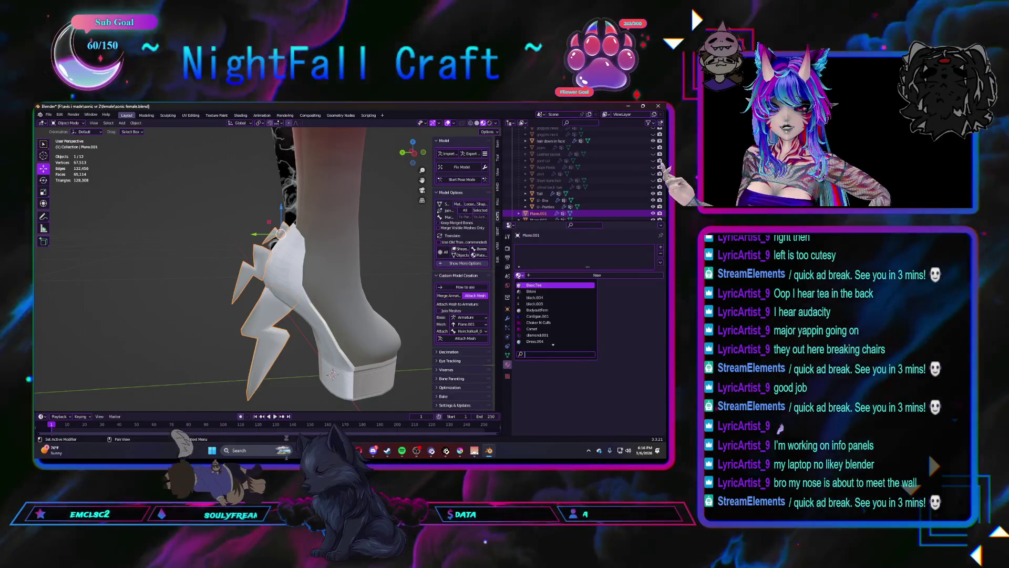
scroll(542, 329, down, 6)
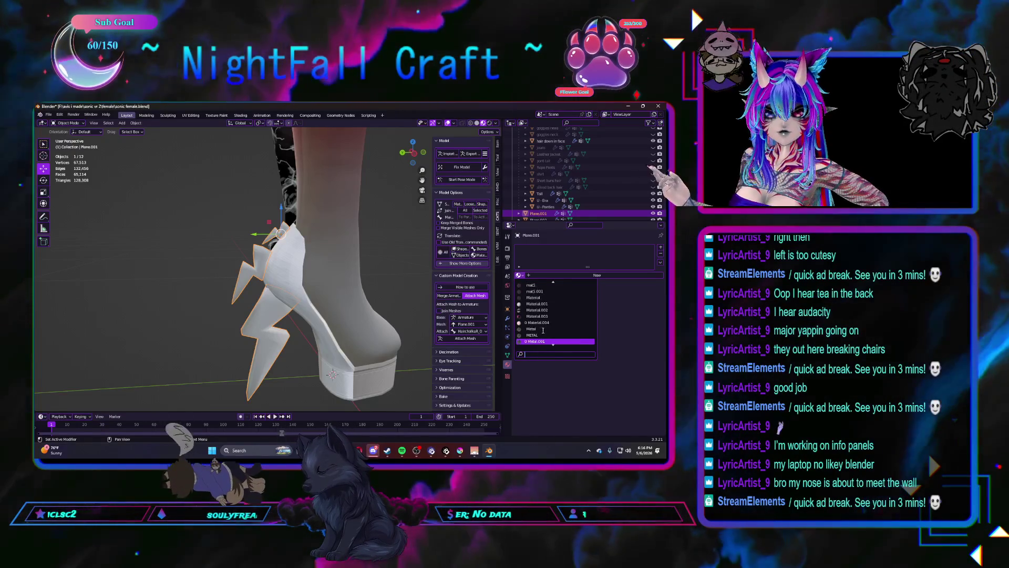
scroll(542, 329, down, 2)
click(536, 338)
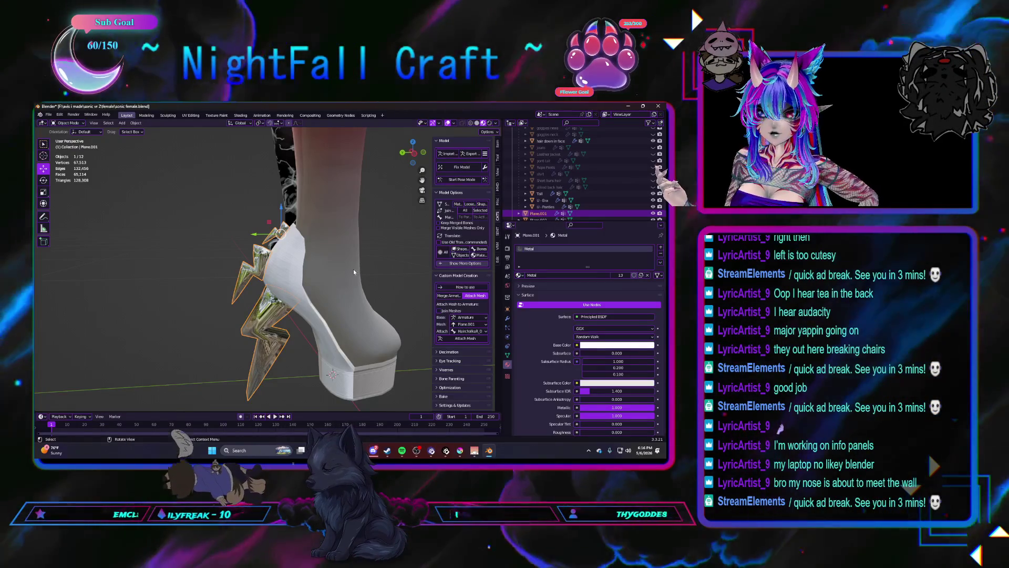
mouse_move(349, 267)
middle_down()
mouse_move(300, 279)
mouse_move(330, 275)
middle_up()
scroll(330, 276, up, 3)
shift+click(297, 265)
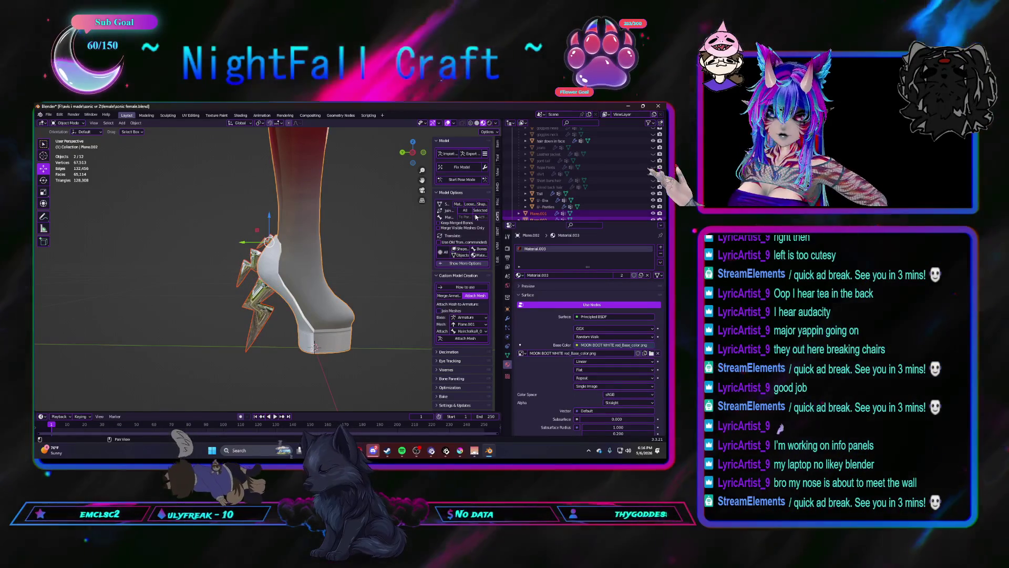
Step: Join the spikes with the boot and rename the joined Plane.001 to 'thunder boots'
click(480, 211)
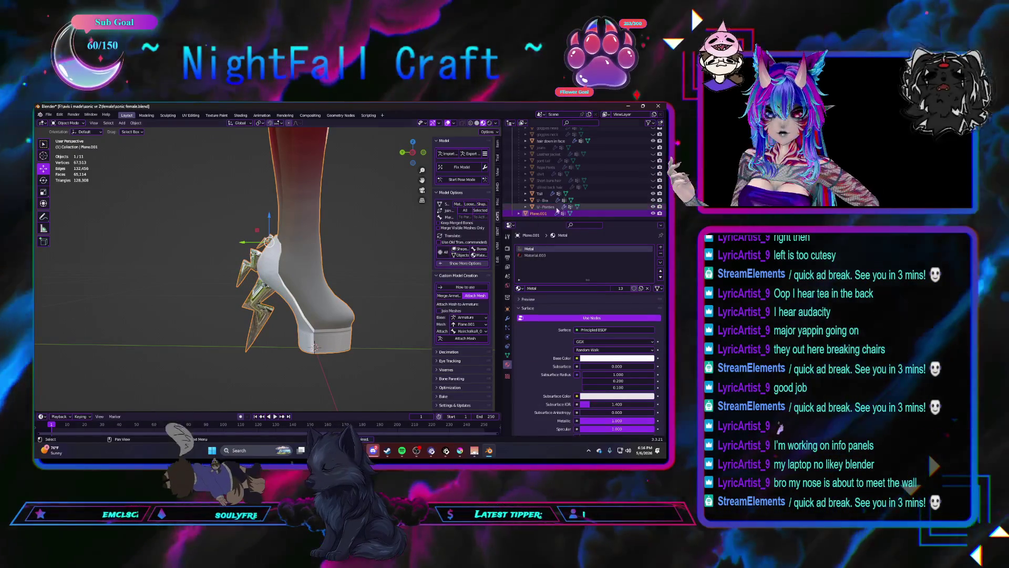
click(540, 213)
double_click(540, 213)
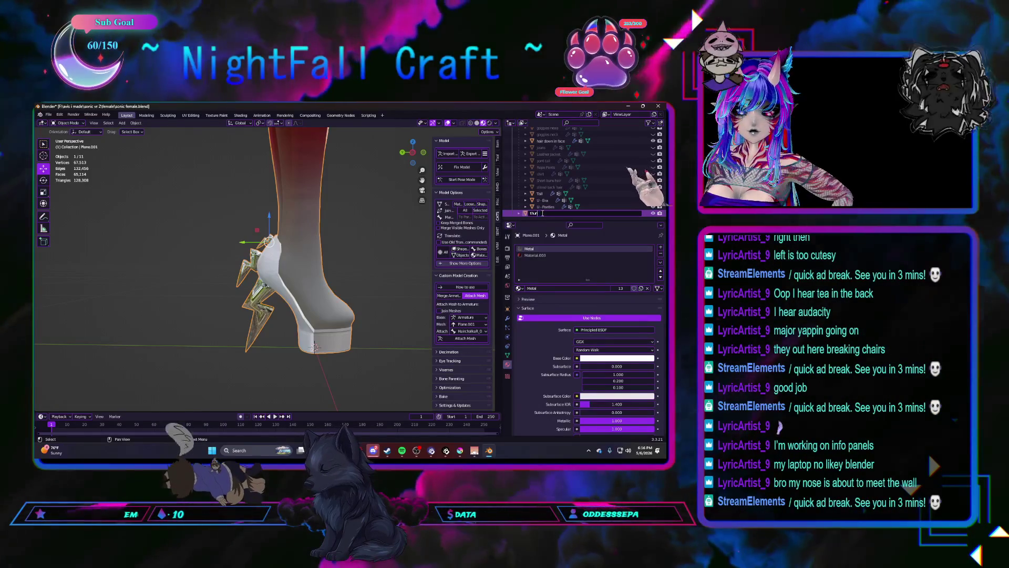
text(der boots)
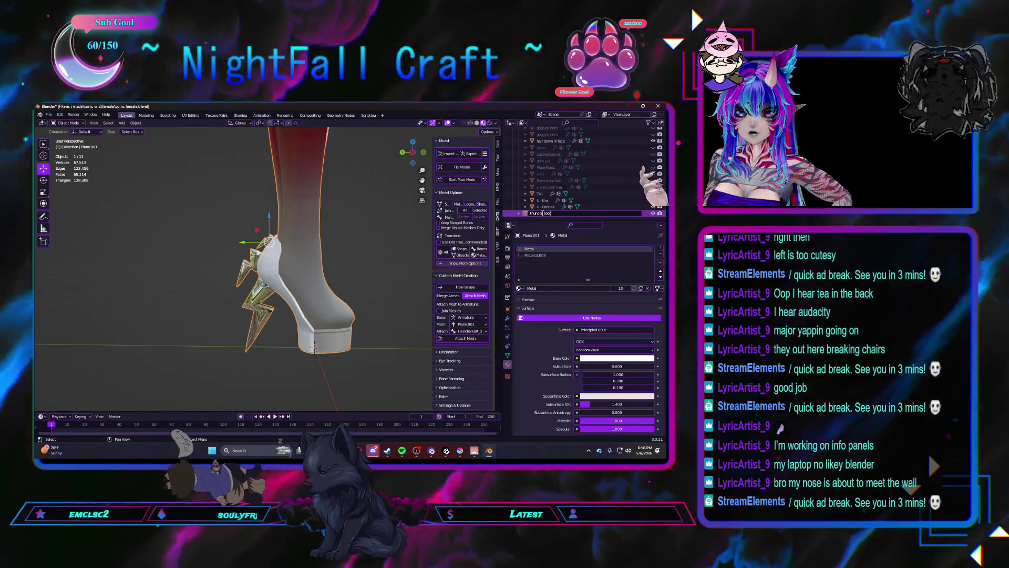
key(Return)
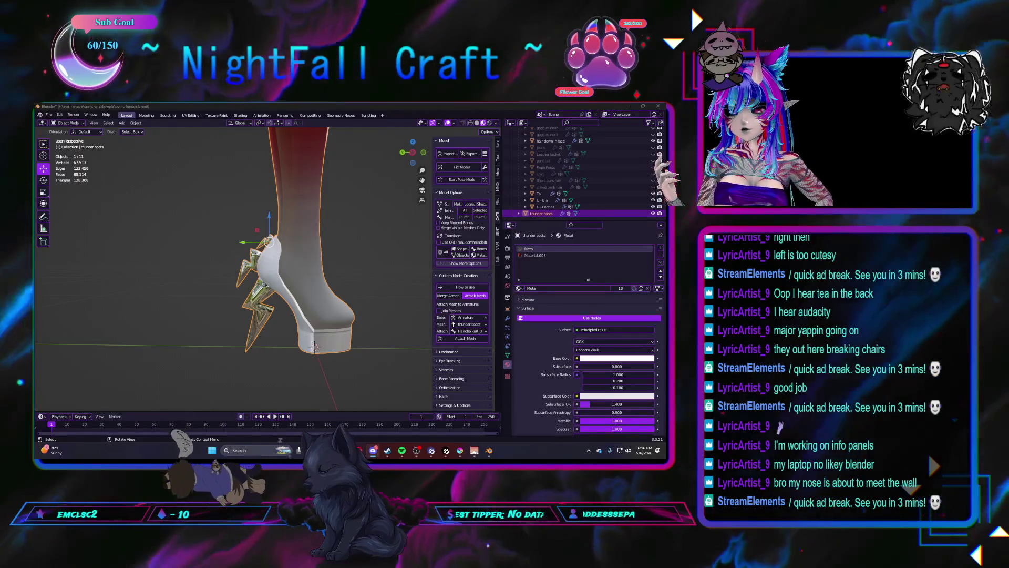
mouse_move(226, 297)
middle_down()
mouse_move(184, 300)
mouse_move(291, 288)
mouse_move(247, 276)
mouse_move(242, 252)
mouse_move(309, 294)
mouse_move(236, 290)
mouse_move(300, 294)
mouse_move(257, 282)
mouse_move(249, 300)
middle_up()
Step: Select the thunder boots and switch to Sculpting with the Grab brush, framing the leg
click(197, 298)
scroll(196, 298, down, 6)
scroll(196, 297, up, 5)
scroll(242, 291, down, 5)
scroll(242, 292, up, 5)
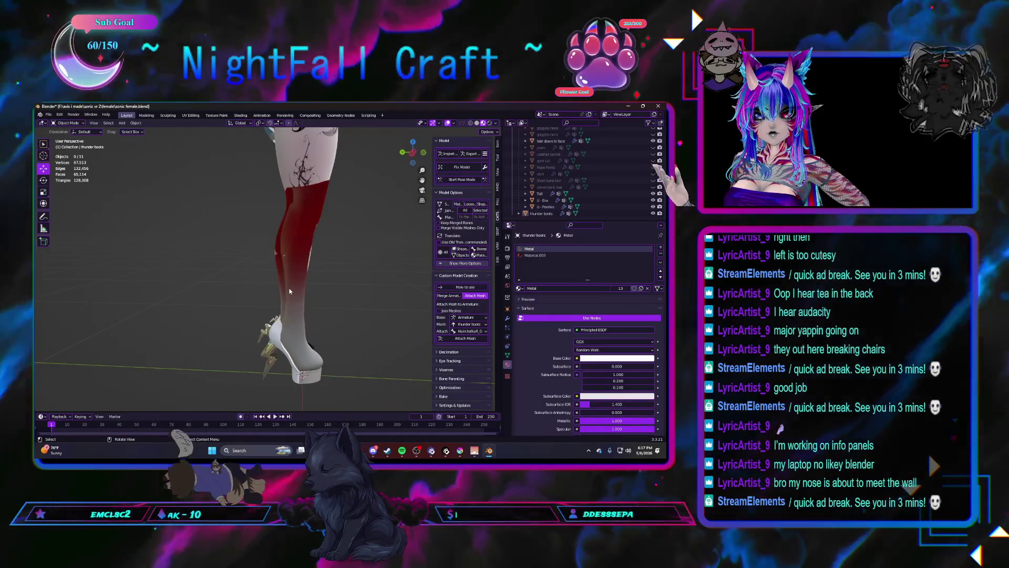
click(271, 323)
click(137, 123)
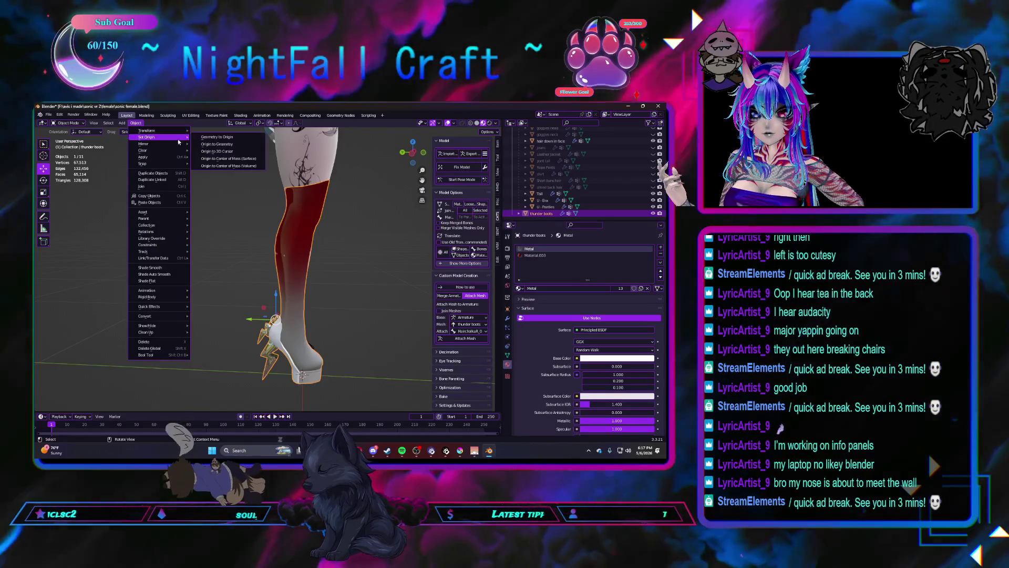
click(167, 115)
scroll(313, 294, down, 3)
middle_drag(313, 294, 312, 305)
scroll(313, 305, up, 3)
mouse_move(266, 360)
shift+middle_down()
mouse_move(295, 198)
mouse_move(272, 298)
mouse_move(223, 312)
mouse_move(191, 302)
mouse_move(266, 316)
shift+middle_up()
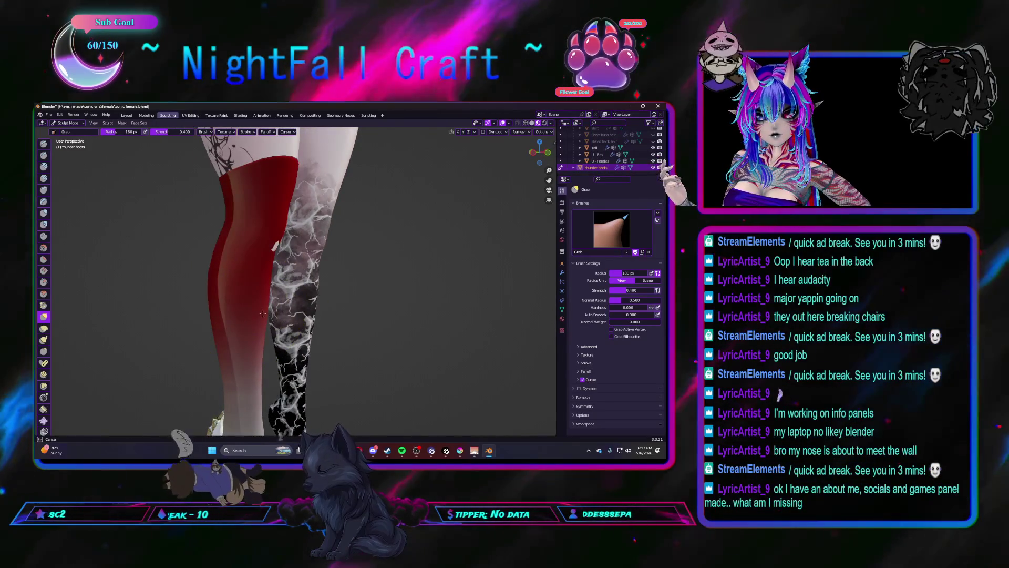
Step: Switch back to Layout in Object Mode and view the avatar wearing the boots
mouse_move(275, 243)
middle_down()
mouse_move(243, 252)
mouse_move(267, 275)
middle_up()
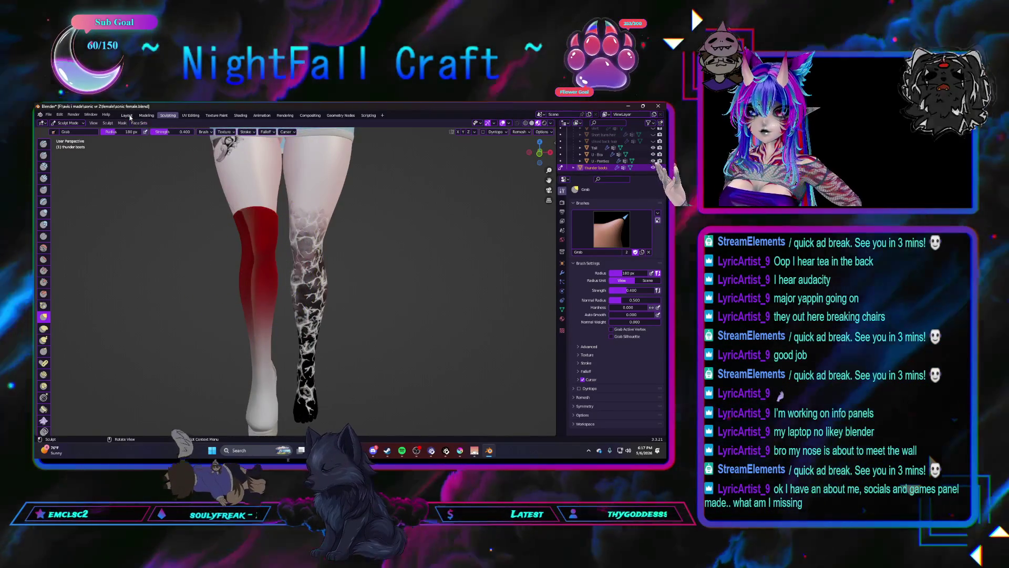
click(127, 116)
scroll(204, 262, down, 5)
mouse_move(240, 276)
middle_down()
mouse_move(335, 269)
mouse_move(221, 288)
middle_up()
scroll(220, 289, up, 6)
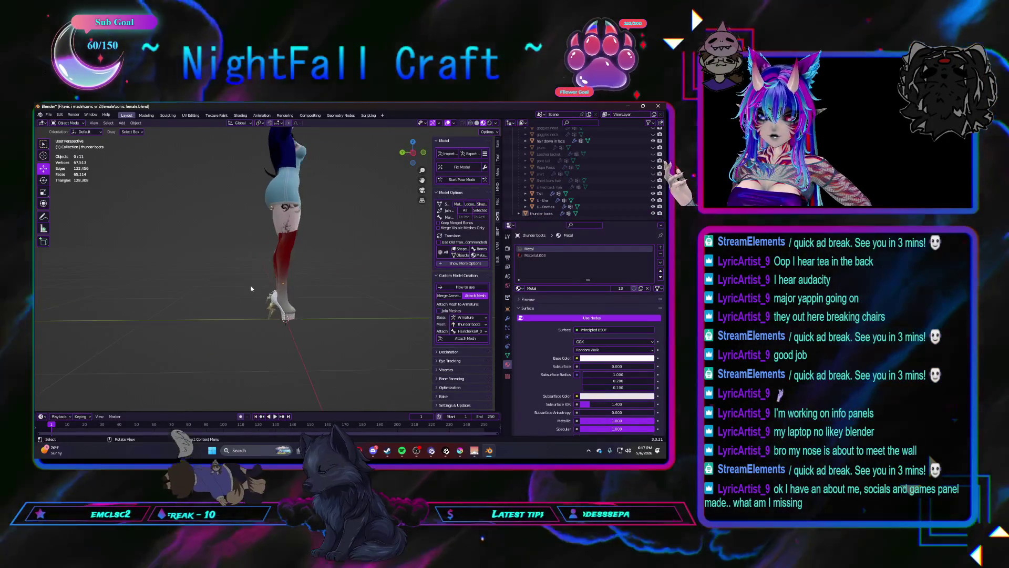
Step: Box-select the boots, then bring up their modifier stack and the Add Modifier list
scroll(224, 262, down, 2)
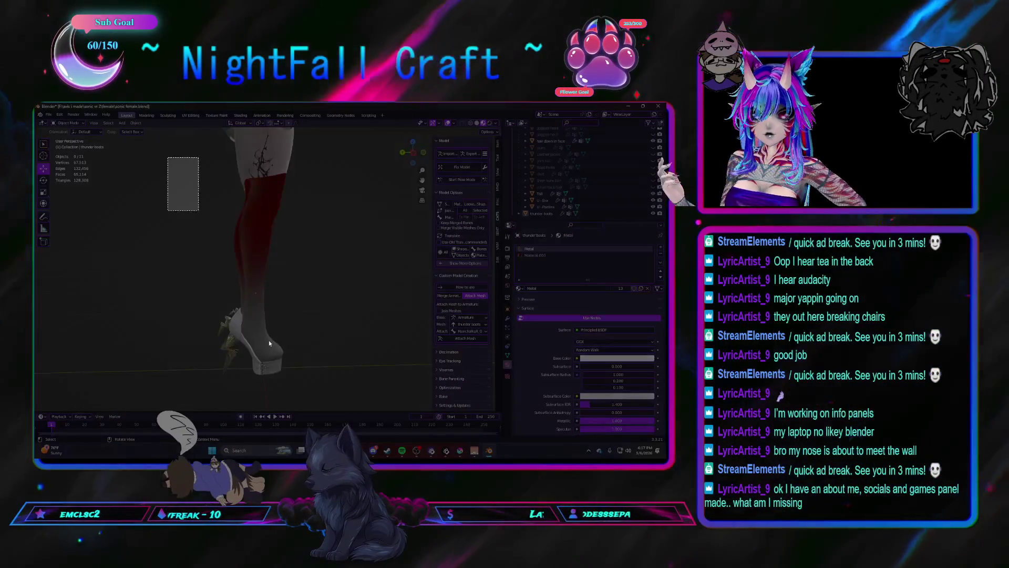
drag(168, 157, 307, 401)
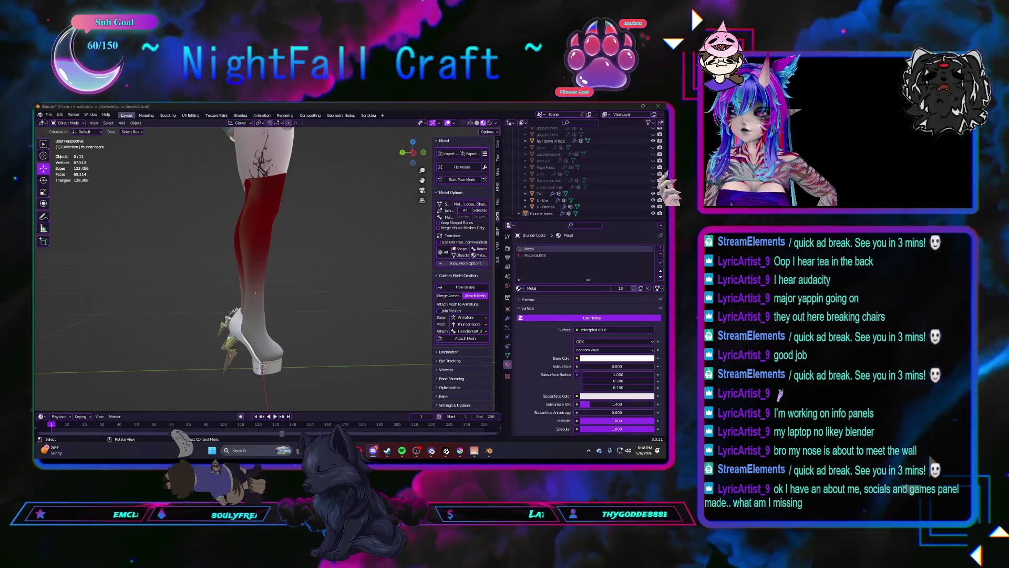
middle_drag(347, 316, 292, 316)
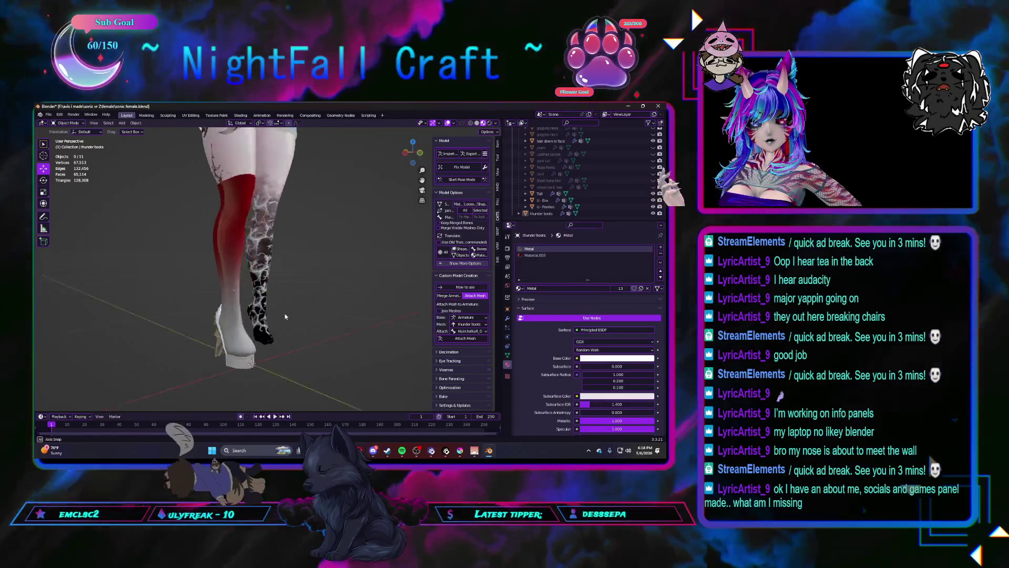
mouse_move(225, 317)
middle_down()
mouse_move(297, 298)
mouse_move(333, 306)
mouse_move(279, 305)
mouse_move(304, 263)
mouse_move(338, 316)
mouse_move(271, 325)
middle_up()
scroll(247, 316, up, 5)
scroll(257, 325, up, 2)
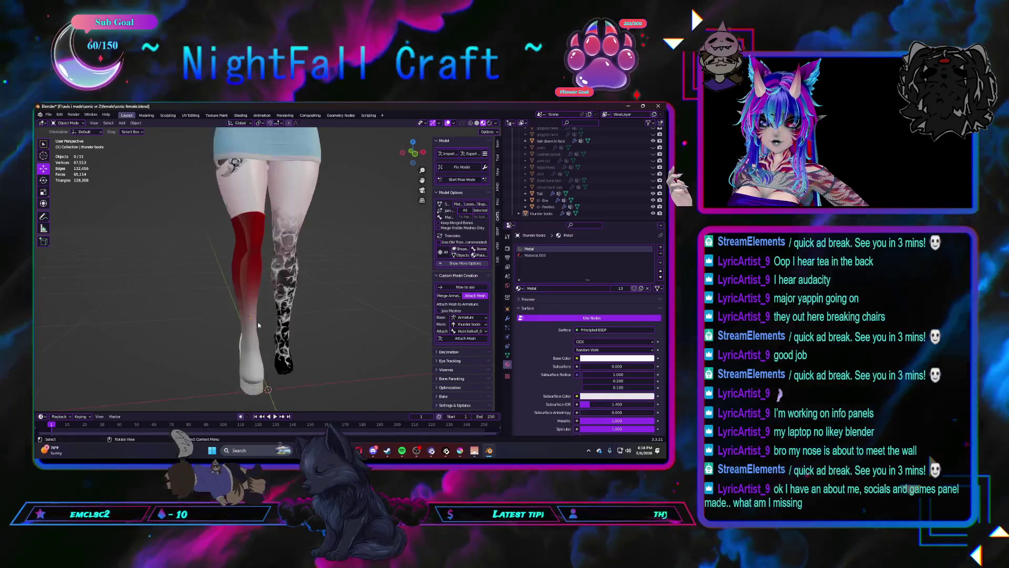
scroll(257, 325, up, 3)
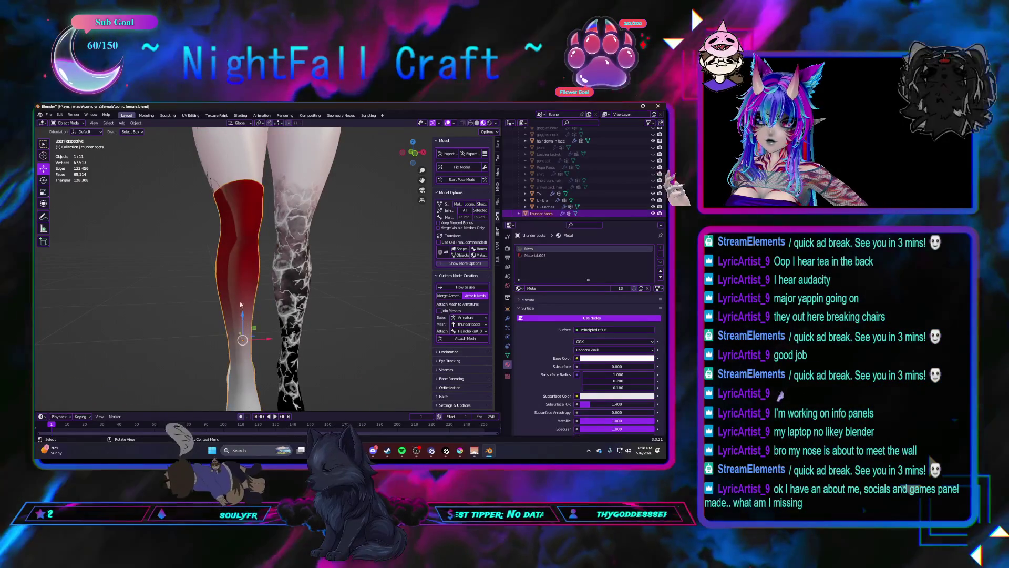
click(507, 319)
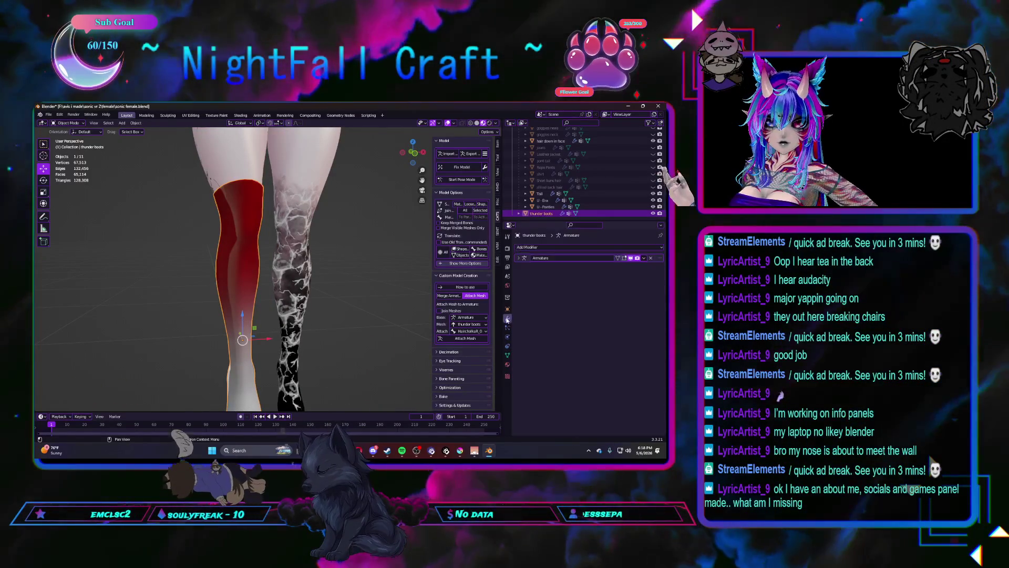
click(543, 247)
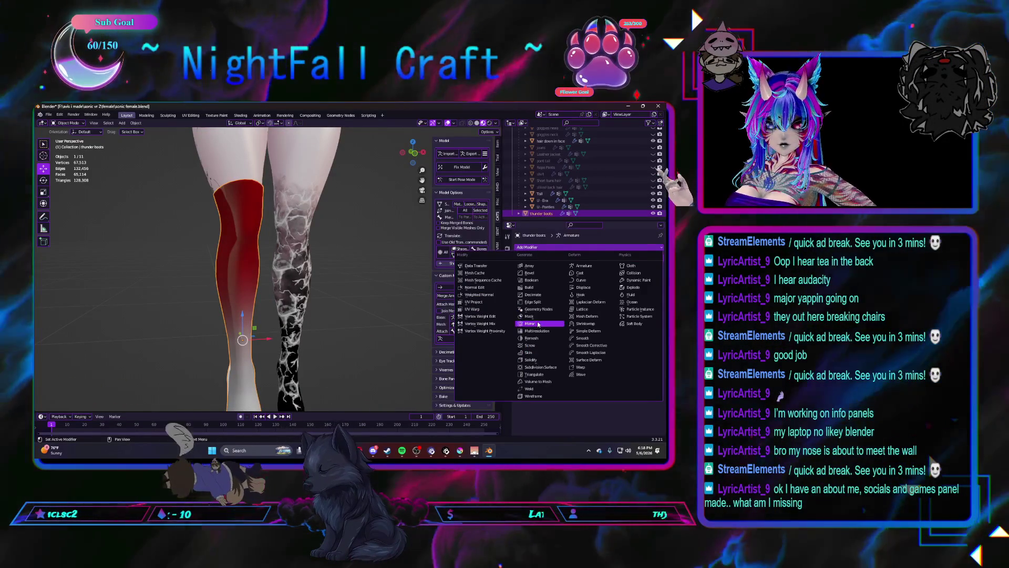
Step: Add a Mirror modifier with Body as the mirror object and apply it
click(529, 323)
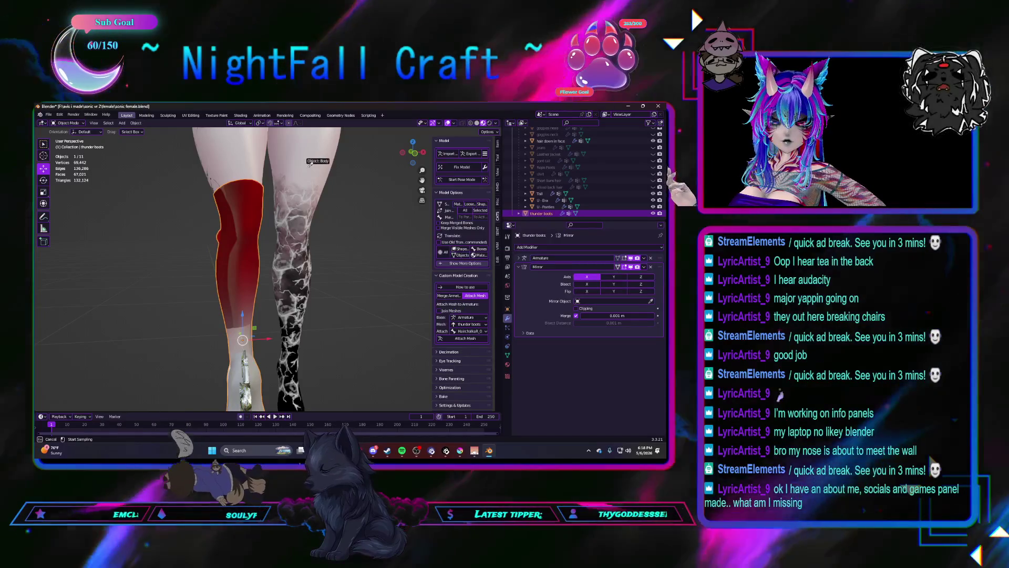
click(307, 167)
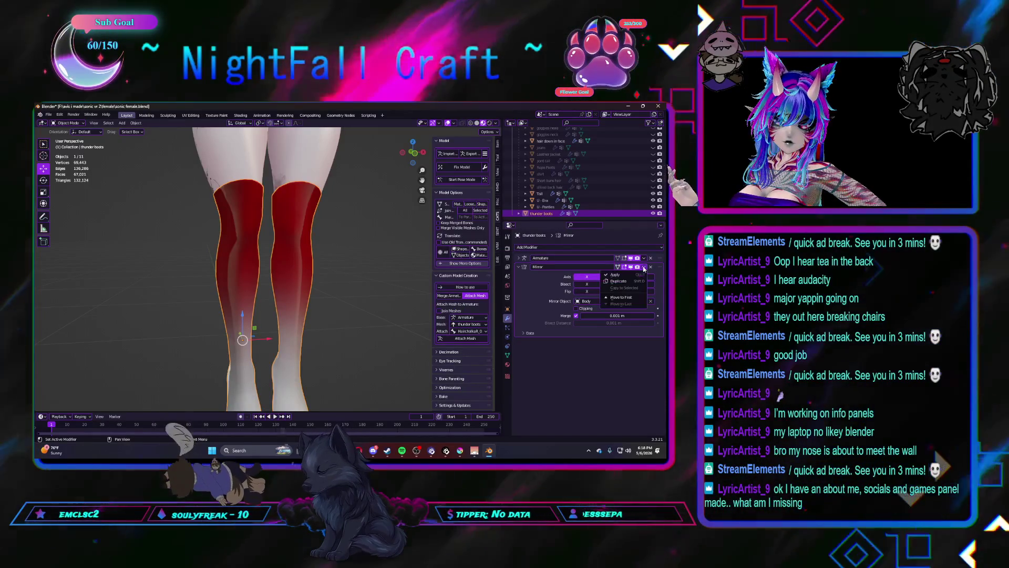
click(650, 267)
mouse_move(283, 294)
middle_down()
mouse_move(343, 301)
mouse_move(360, 317)
mouse_move(305, 323)
middle_up()
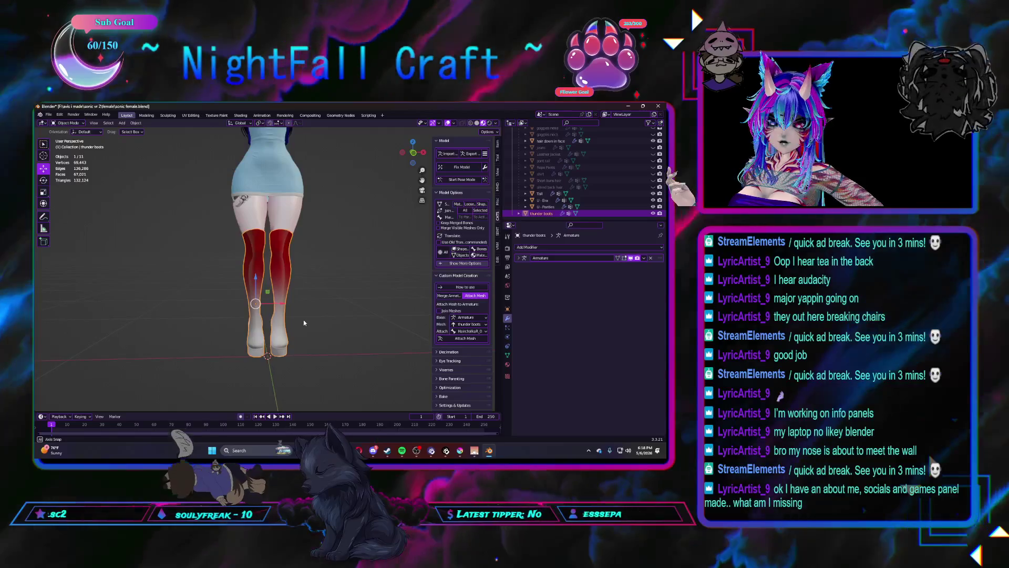
Step: Move the boots along X to line up with the legs, then reselect them
key(g)
key(x)
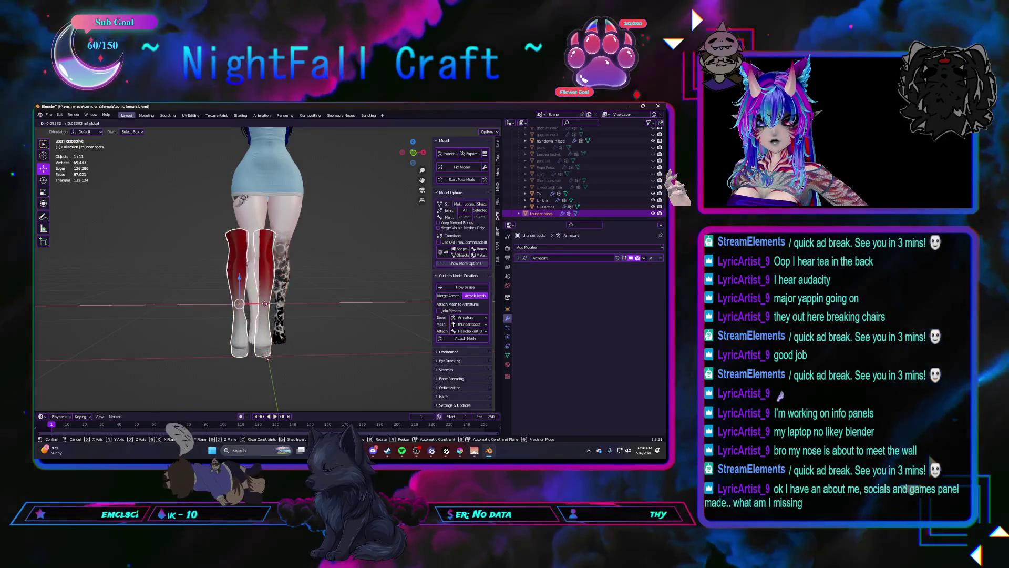
click(284, 305)
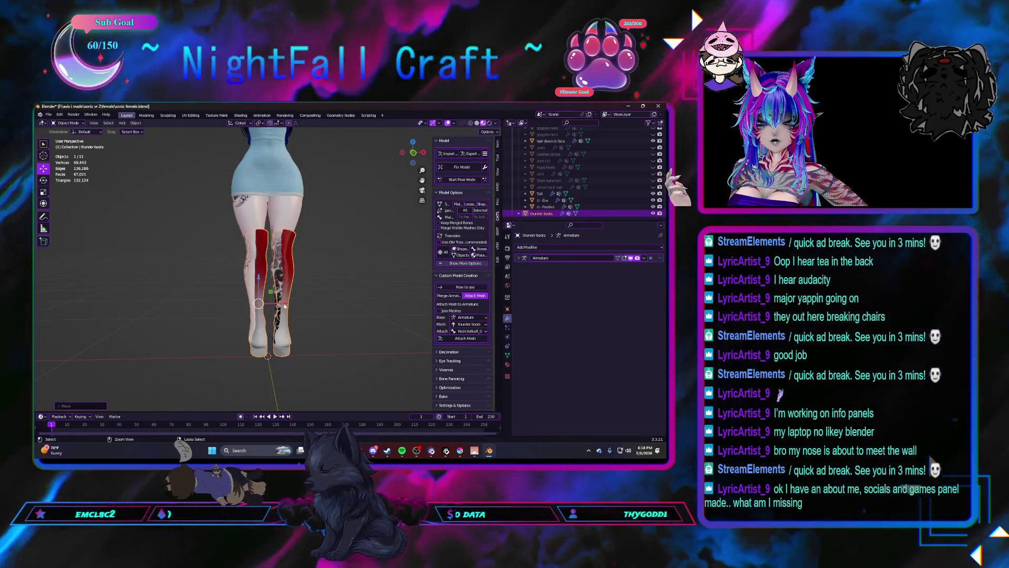
click(332, 315)
scroll(332, 315, up, 3)
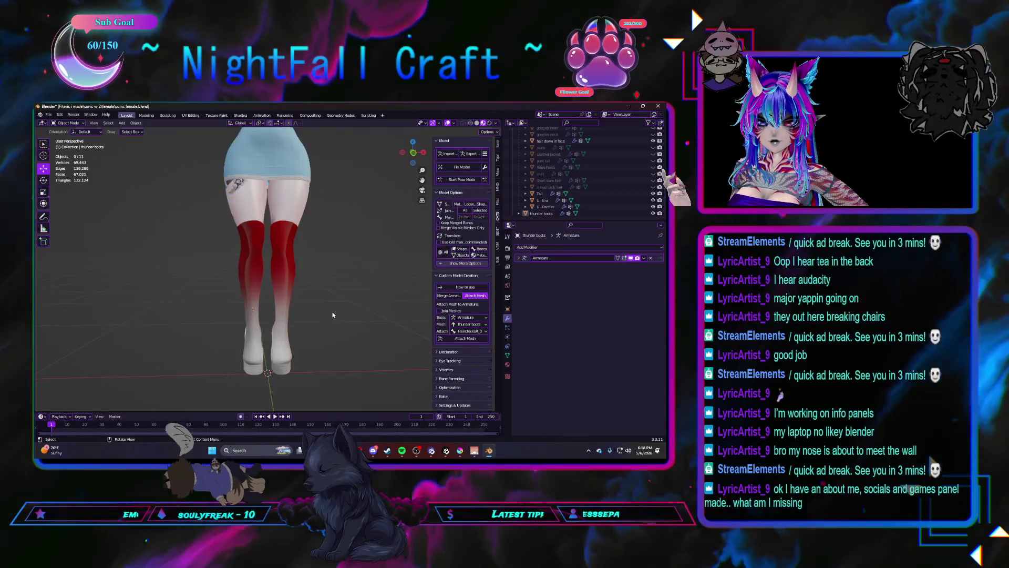
mouse_move(332, 314)
middle_down()
mouse_move(249, 311)
mouse_move(321, 308)
middle_up()
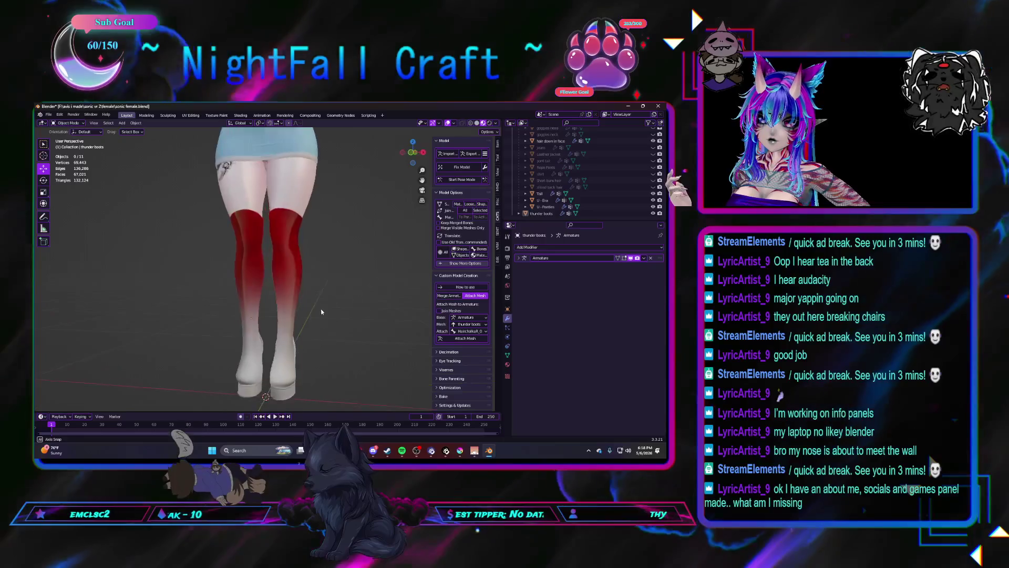
click(287, 279)
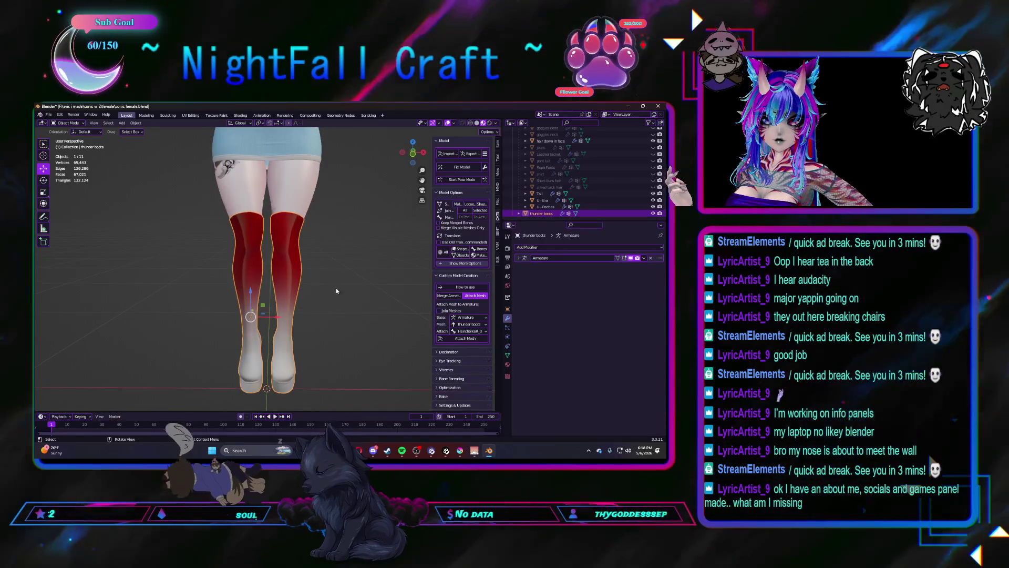
Step: Attach the thunder boots mesh to Armature at the Leg_R bone
click(469, 332)
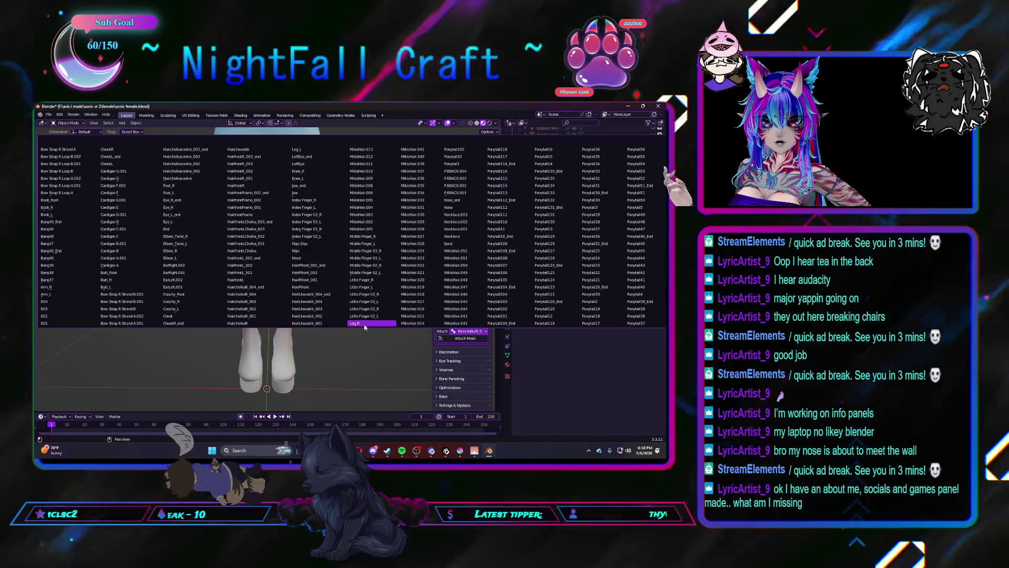
click(365, 324)
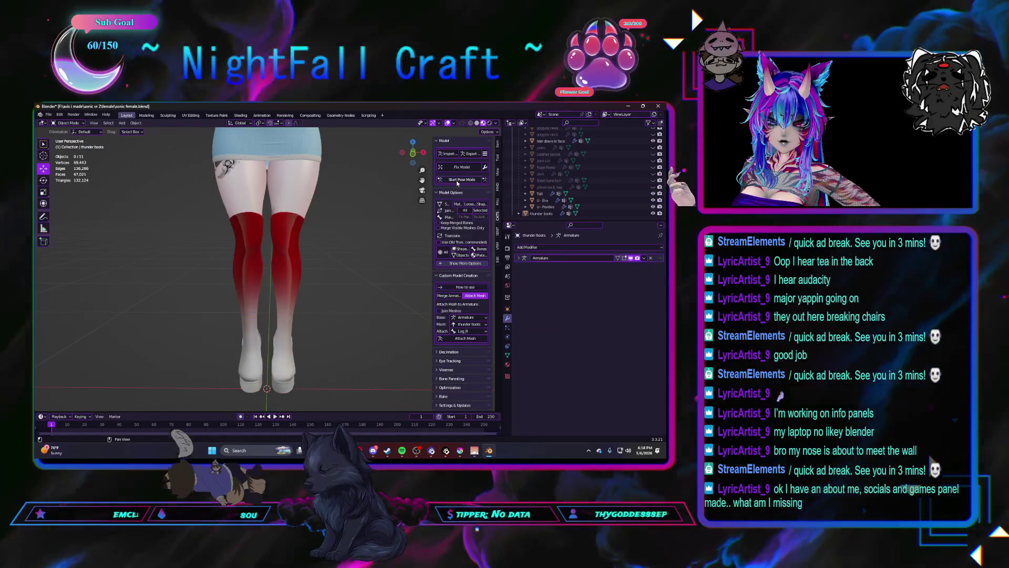
click(464, 339)
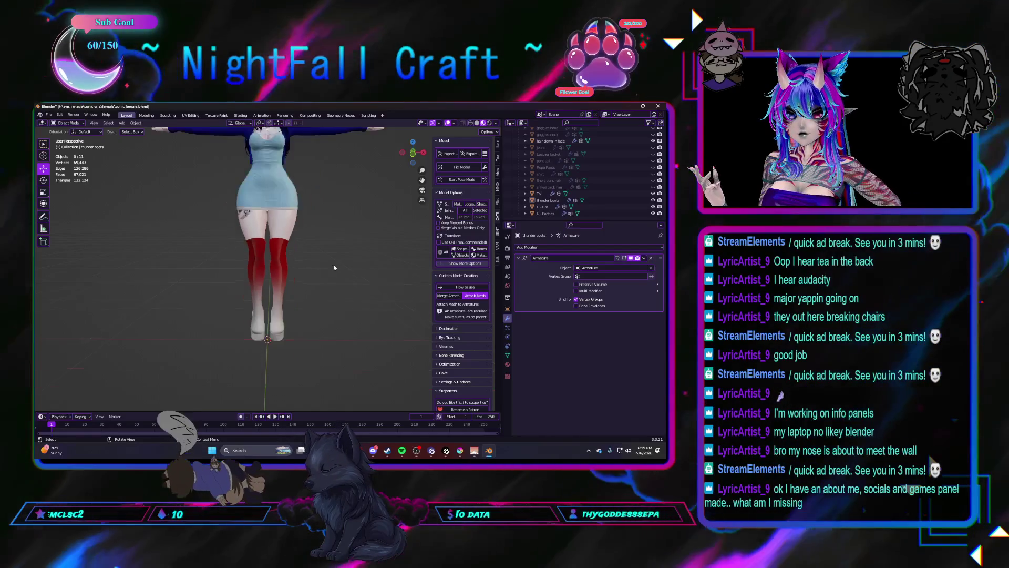
middle_drag(351, 282, 274, 284)
Step: Set the thunder boots' origin to their geometry
click(292, 287)
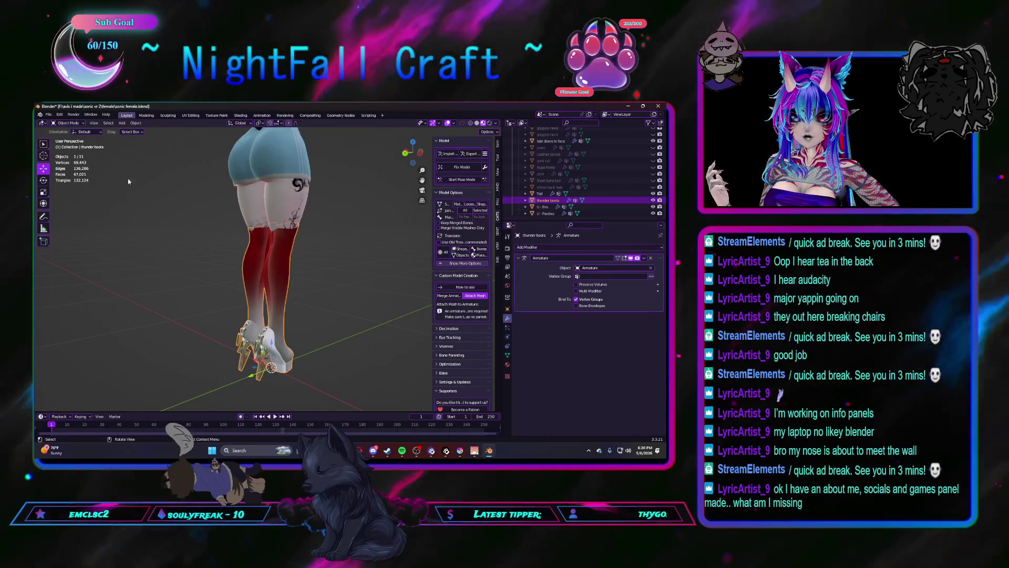
click(136, 122)
mouse_move(155, 137)
click(204, 144)
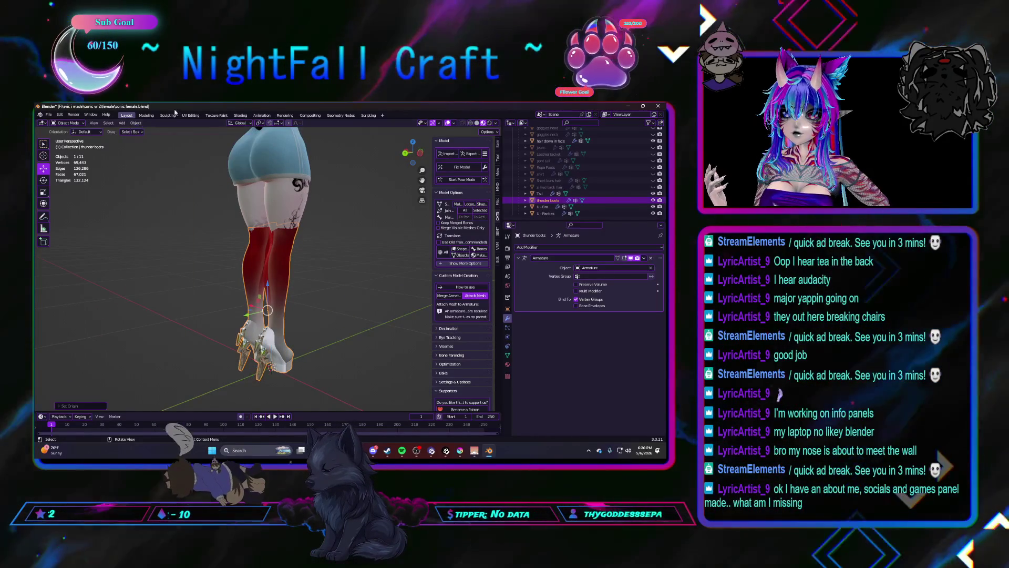
Step: Grab-sculpt the top of the boot slightly into shape
click(168, 115)
scroll(288, 265, up, 2)
scroll(288, 241, down, 2)
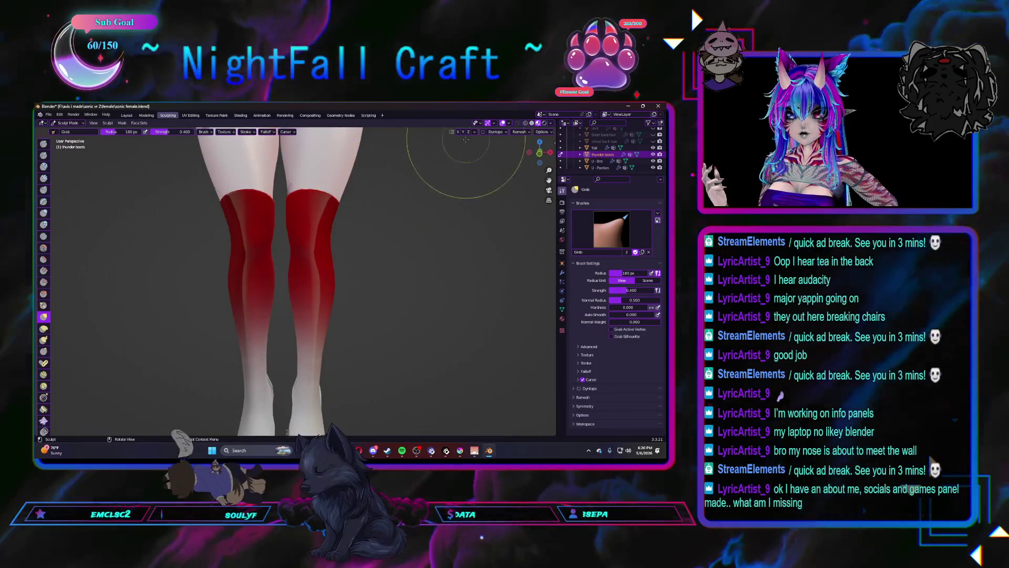
mouse_move(288, 241)
middle_down()
mouse_move(309, 209)
mouse_move(293, 202)
middle_up()
drag(291, 190, 284, 191)
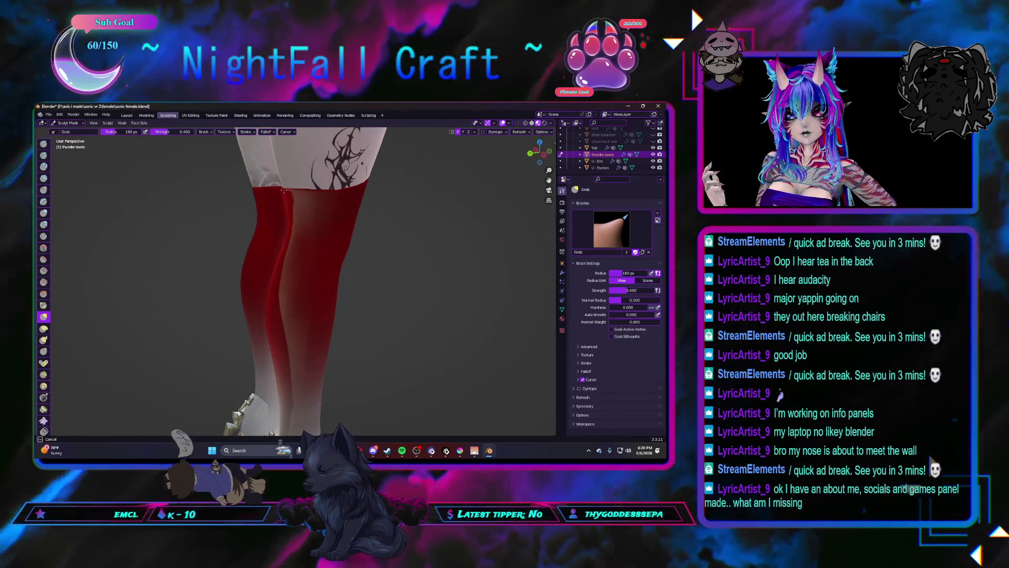
middle_drag(284, 191, 215, 160)
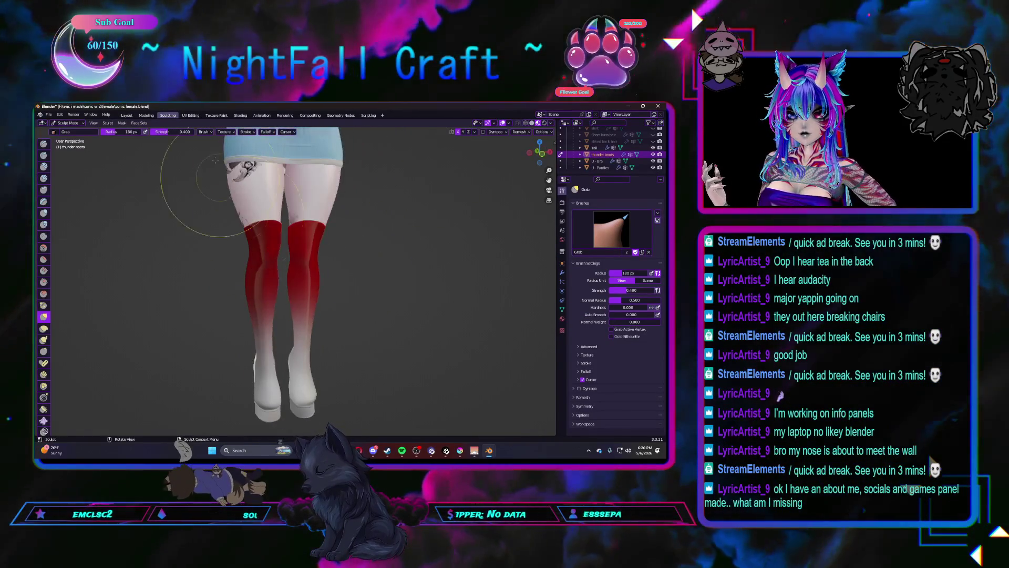
Step: Return to Layout and put the avatar armature into Pose Mode
click(127, 115)
mouse_move(362, 283)
middle_down()
mouse_move(321, 281)
mouse_move(452, 187)
middle_up()
click(452, 180)
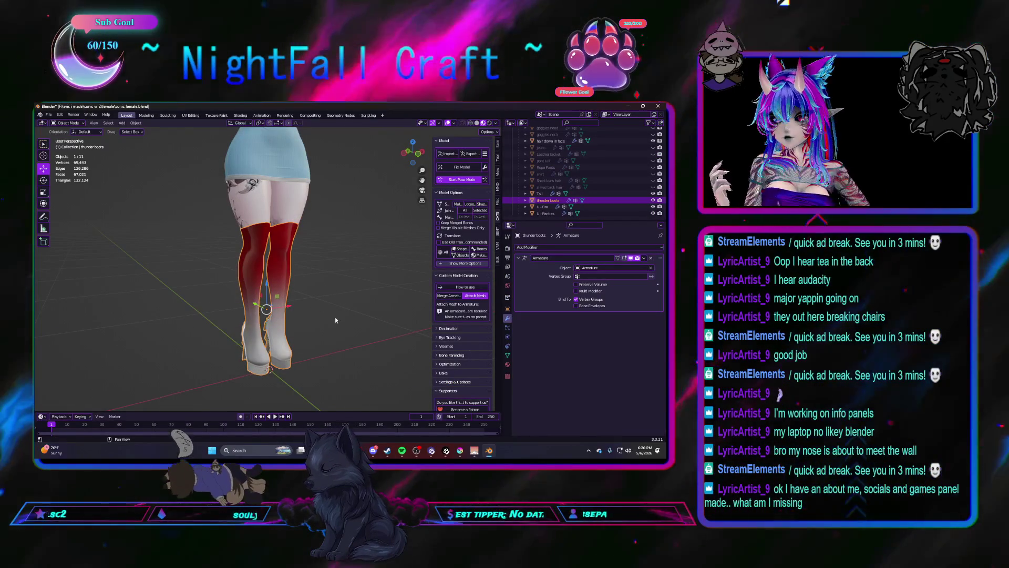
click(401, 450)
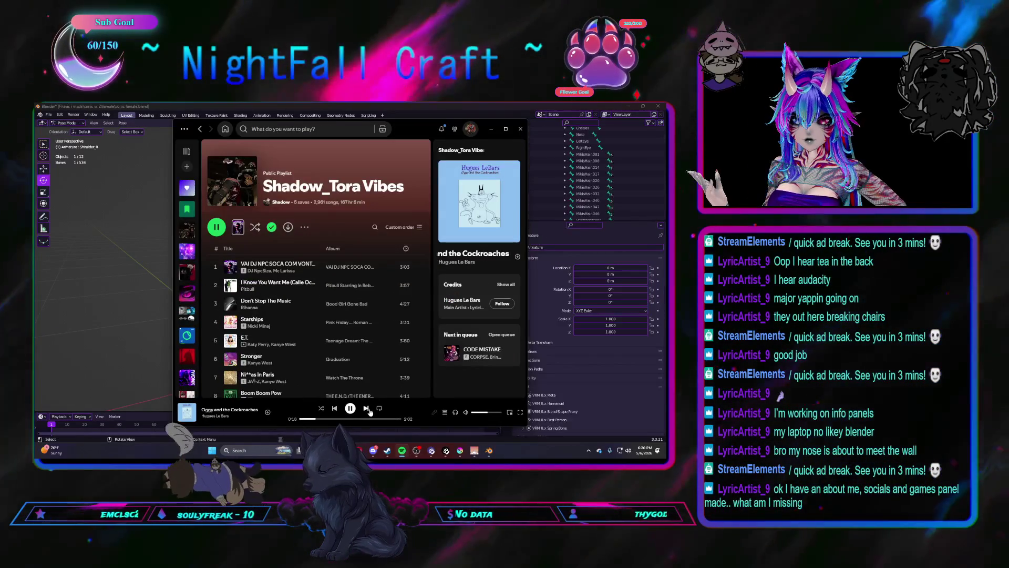
click(368, 410)
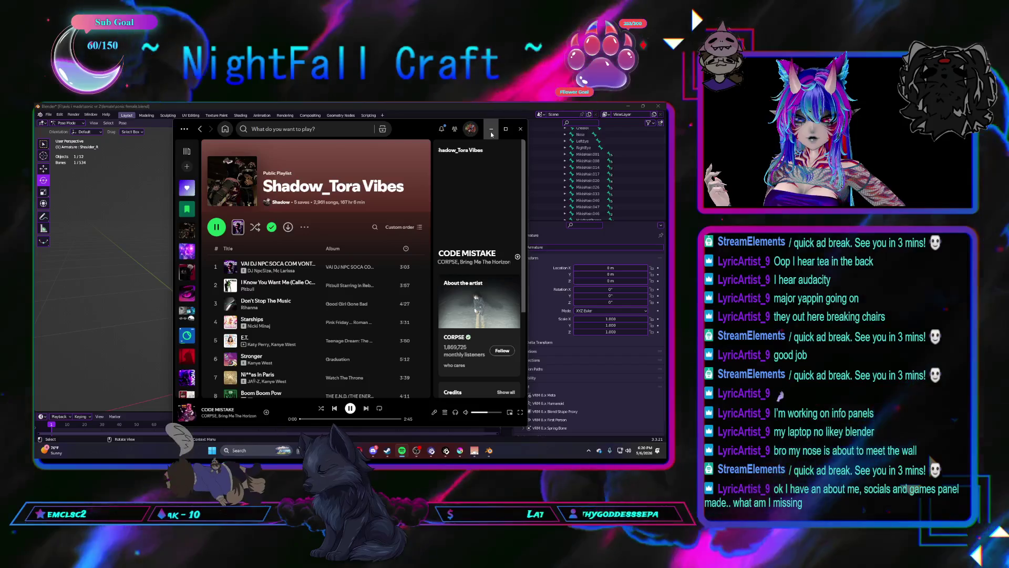
click(491, 131)
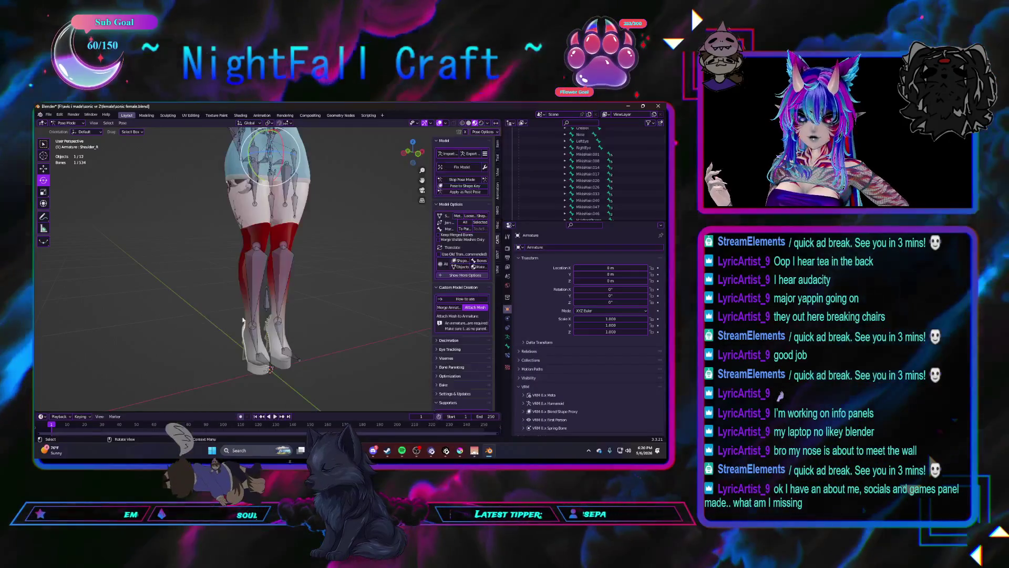
Step: Merge the extra right lower-leg bone and its weights into Knee_R, then return to Object Mode
middle_drag(222, 291, 211, 290)
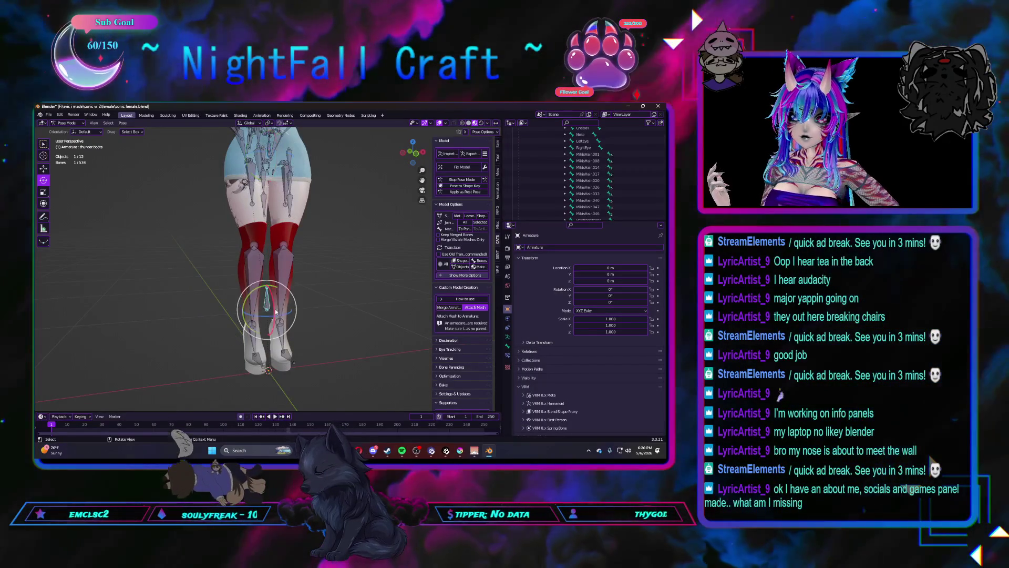
middle_drag(275, 311, 270, 306)
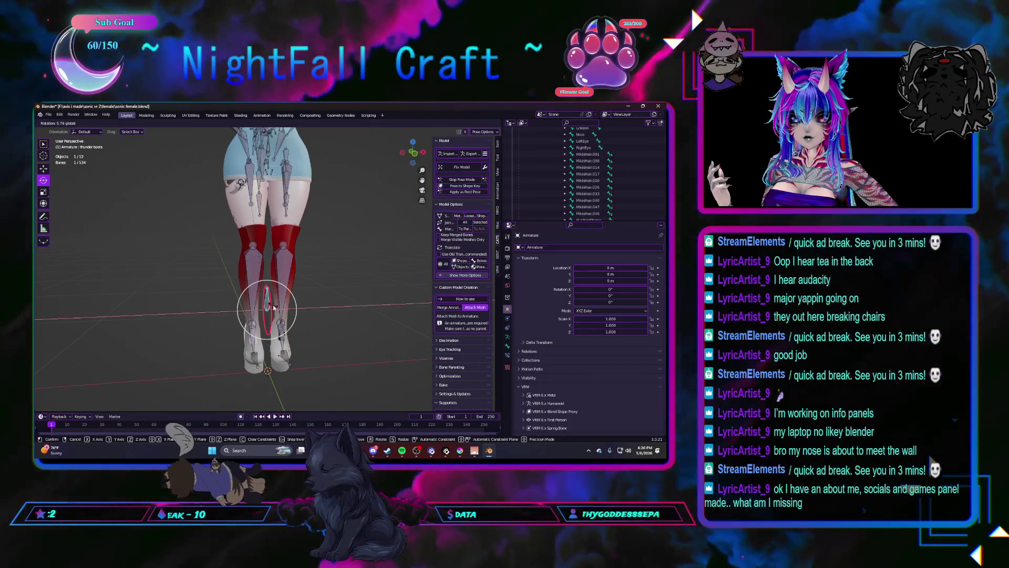
click(227, 285)
shift+click(253, 278)
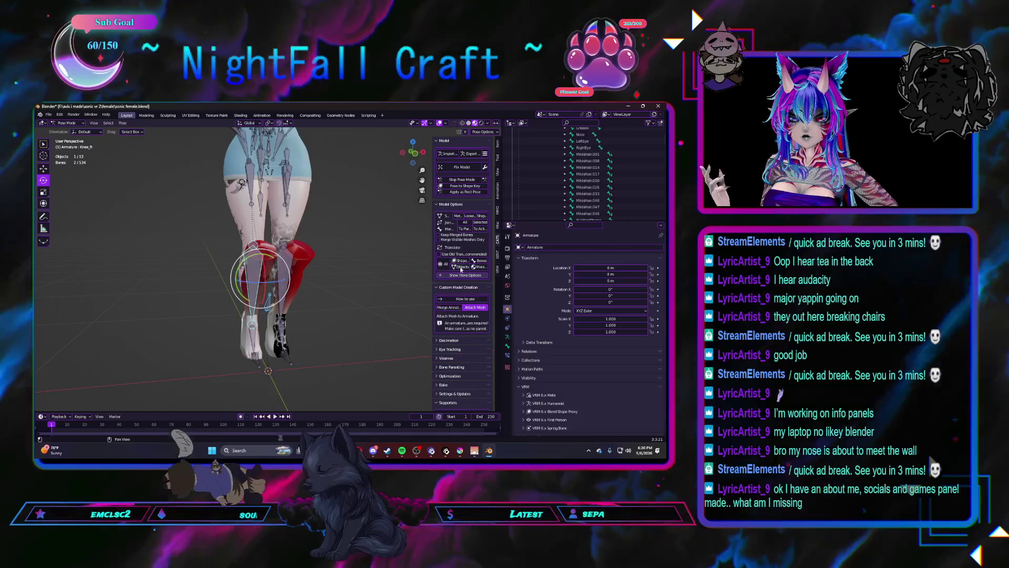
click(480, 229)
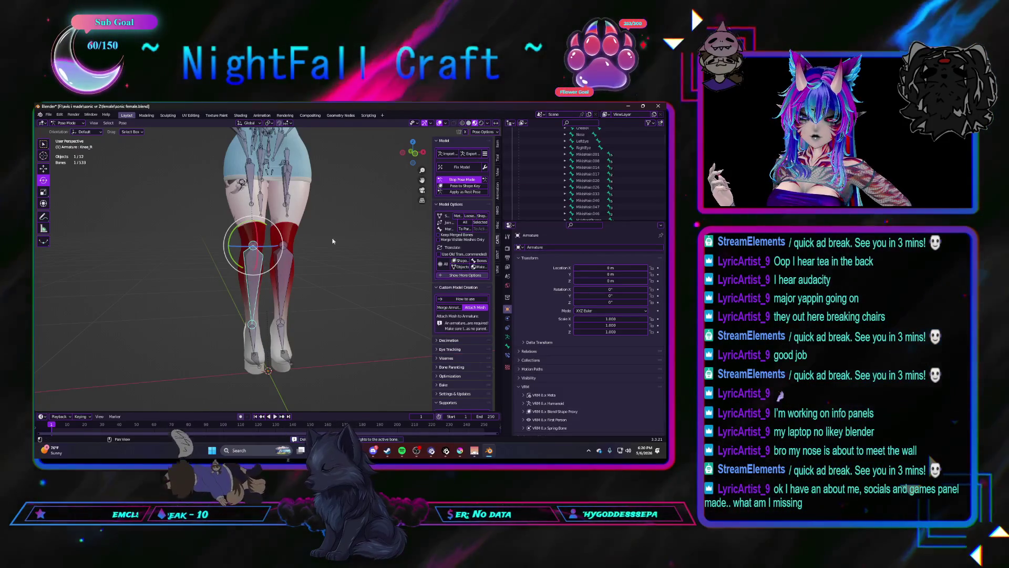
key(ctrl+Tab)
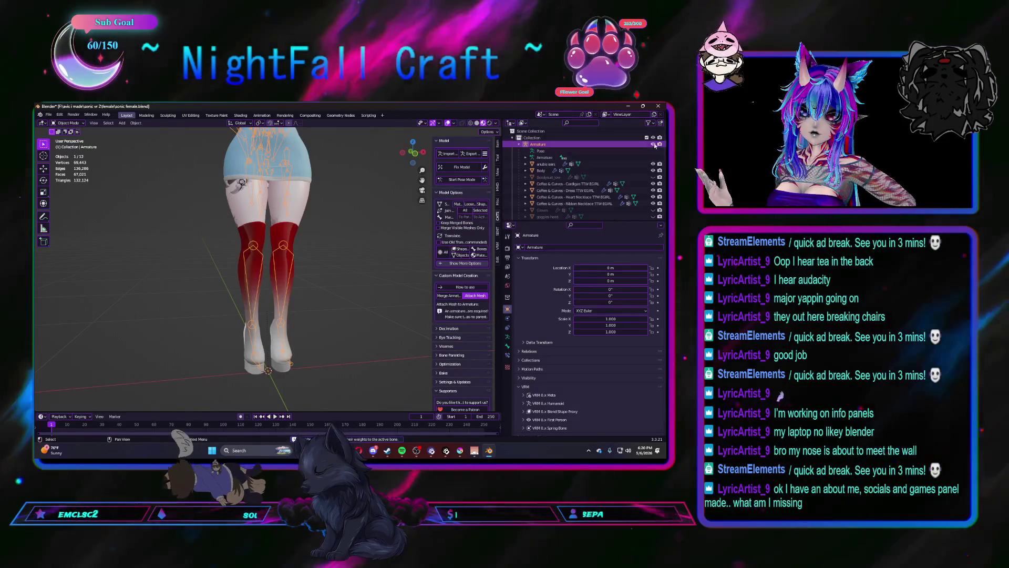
Step: Hide the armature and delete all of the thunder boots' vertex groups
key(h)
click(288, 251)
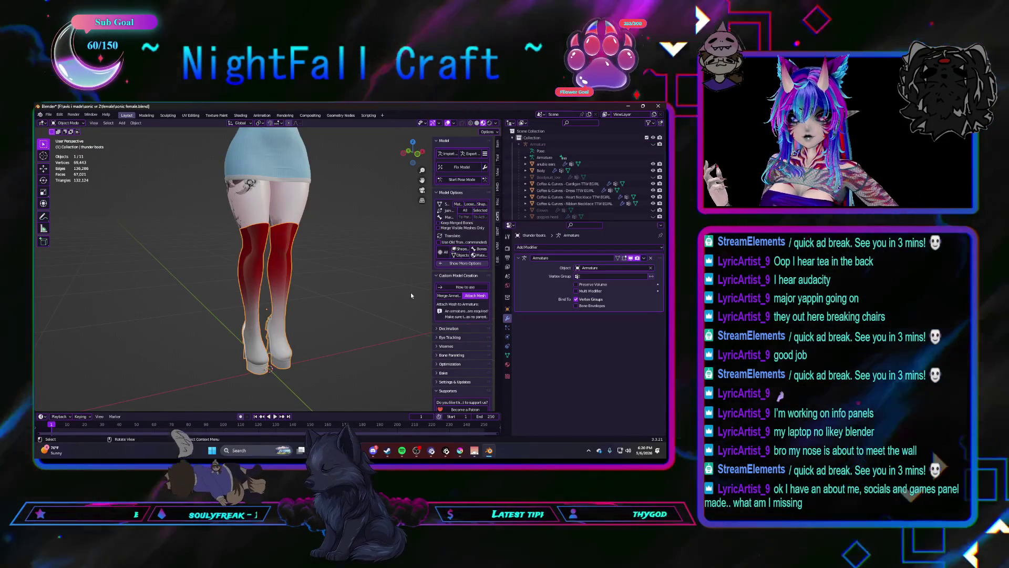
click(507, 357)
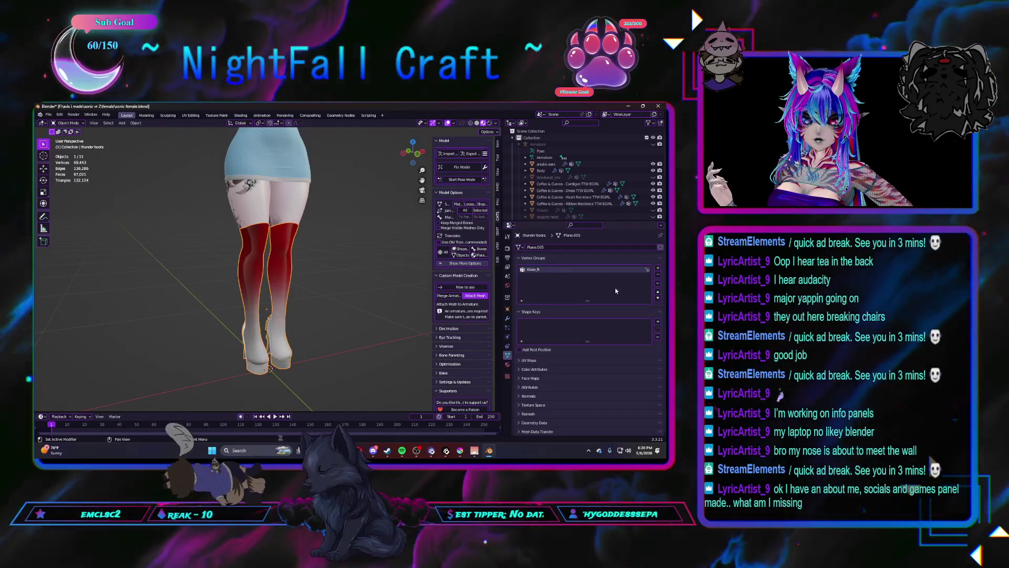
click(657, 283)
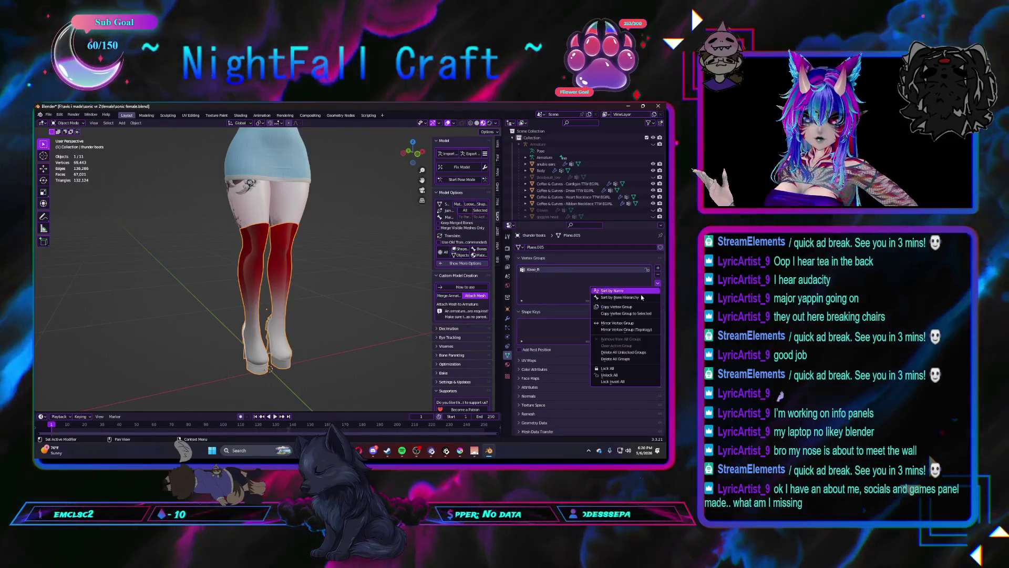
click(616, 359)
Step: Transfer the Body's weights onto the boots with Robust Weight Transfer and restart Pose Mode
click(496, 233)
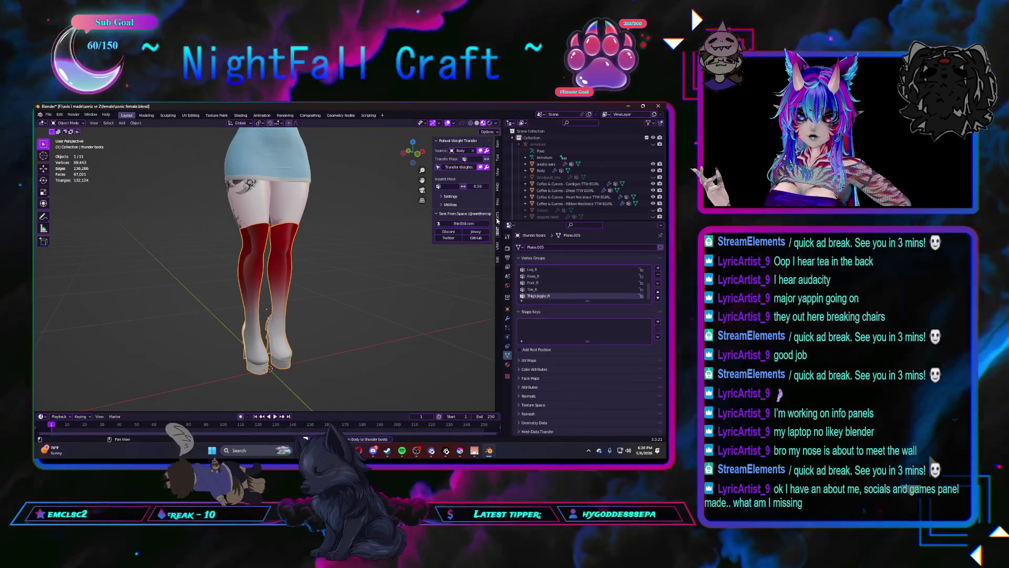
click(497, 215)
click(462, 179)
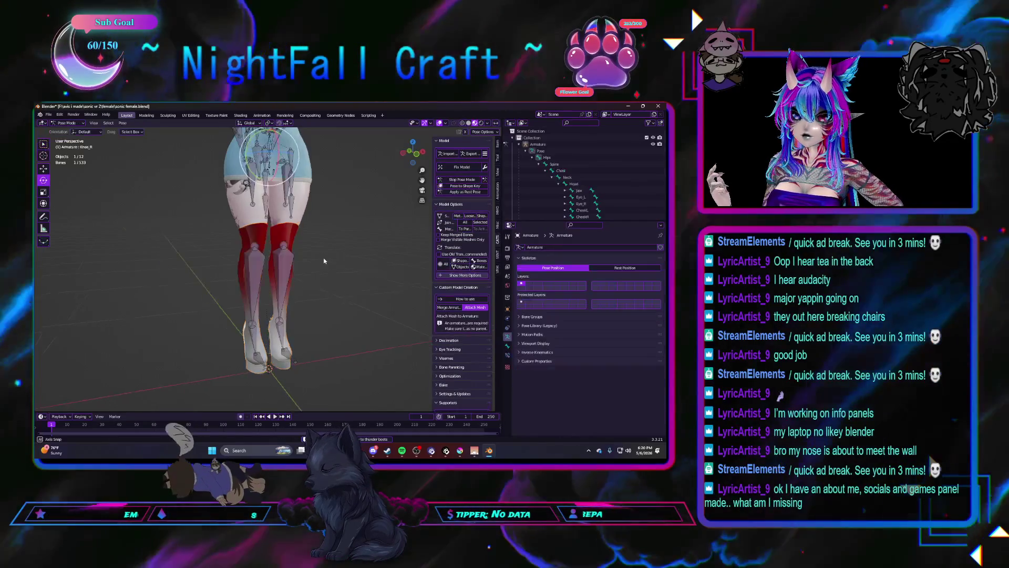
Step: Rotate the Leg_R bone outward and up to check the thunder boot bends with it
click(248, 184)
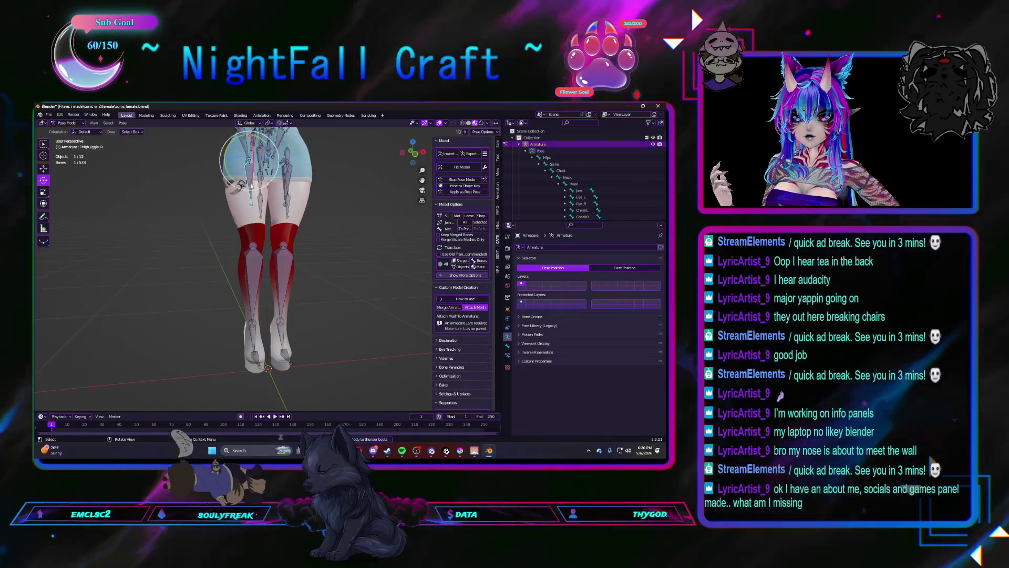
drag(251, 136, 201, 213)
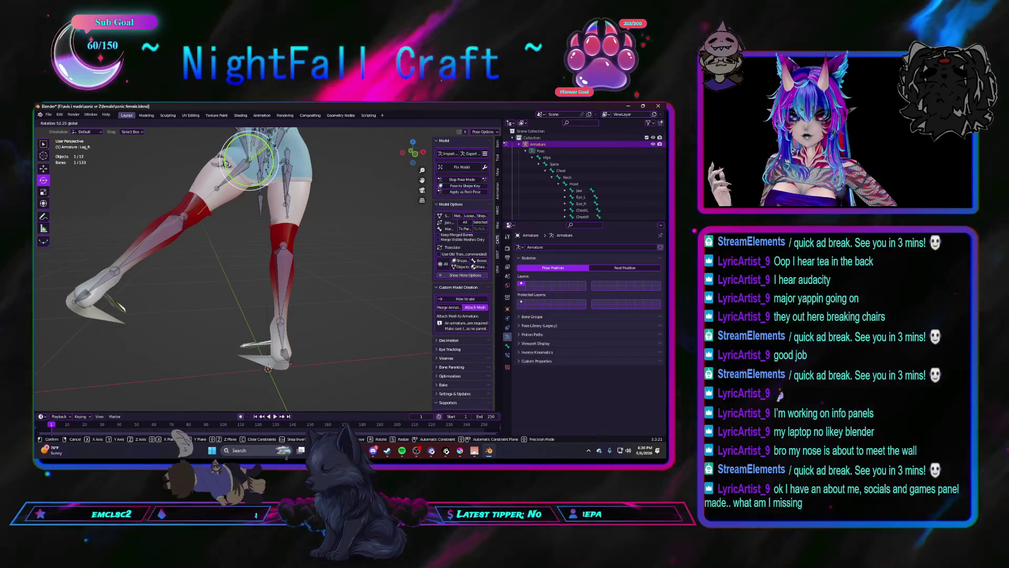